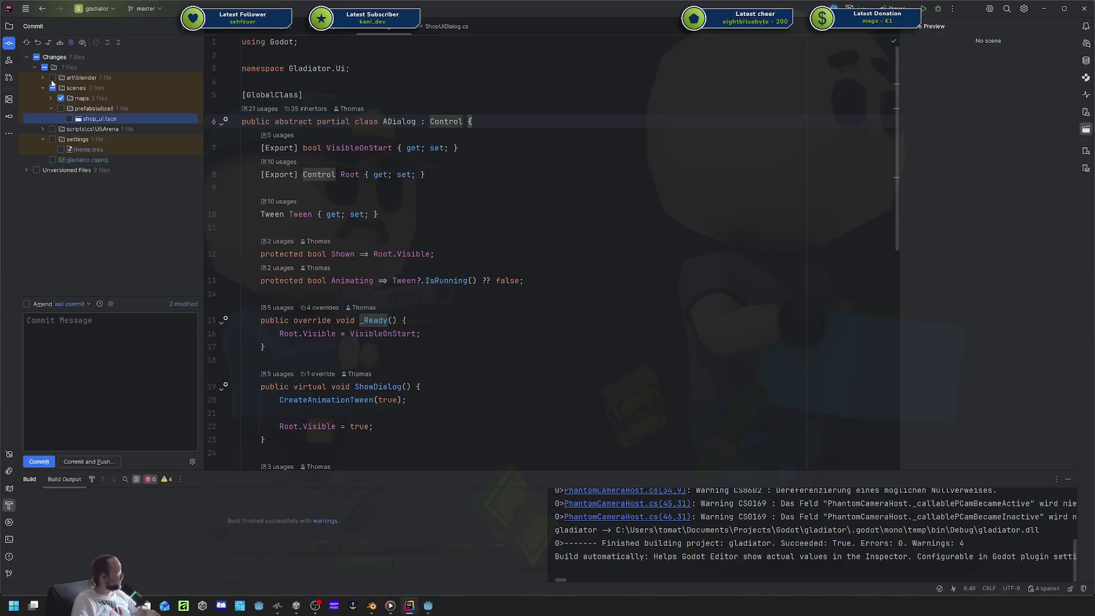
# Switch Rider's side panel from commit changes to the project file tree, scrolled to the UI and translations folders.
pyautogui.click(47, 79)
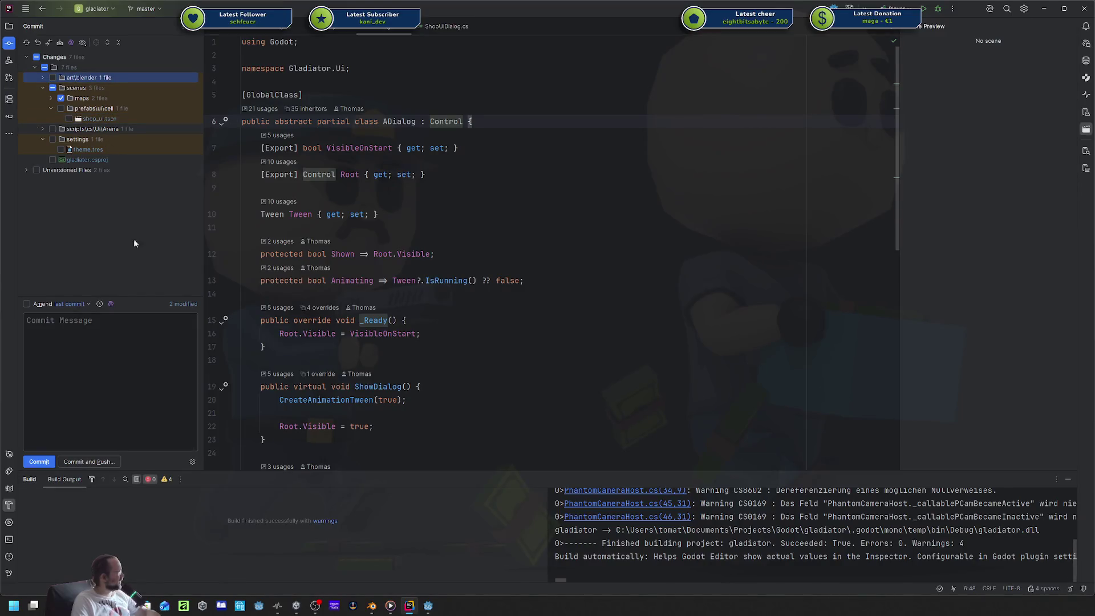
pyautogui.click(9, 26)
pyautogui.scroll(-6, 119, 226)
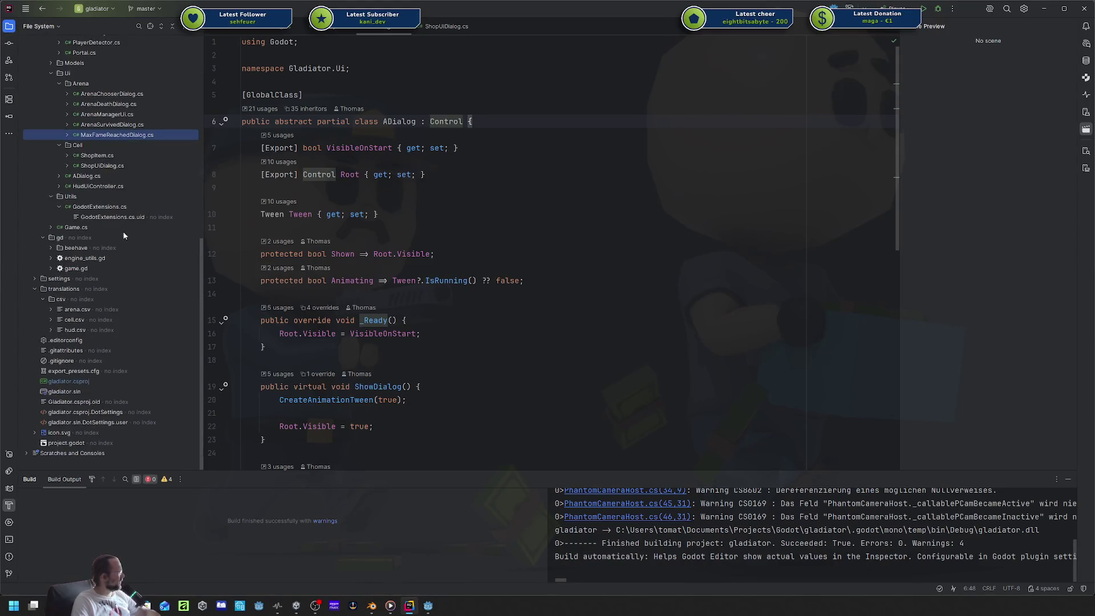
# Open cell.csv and add a trial row 10 with key %, English Freedom and German Freiheit.
pyautogui.click(83, 321)
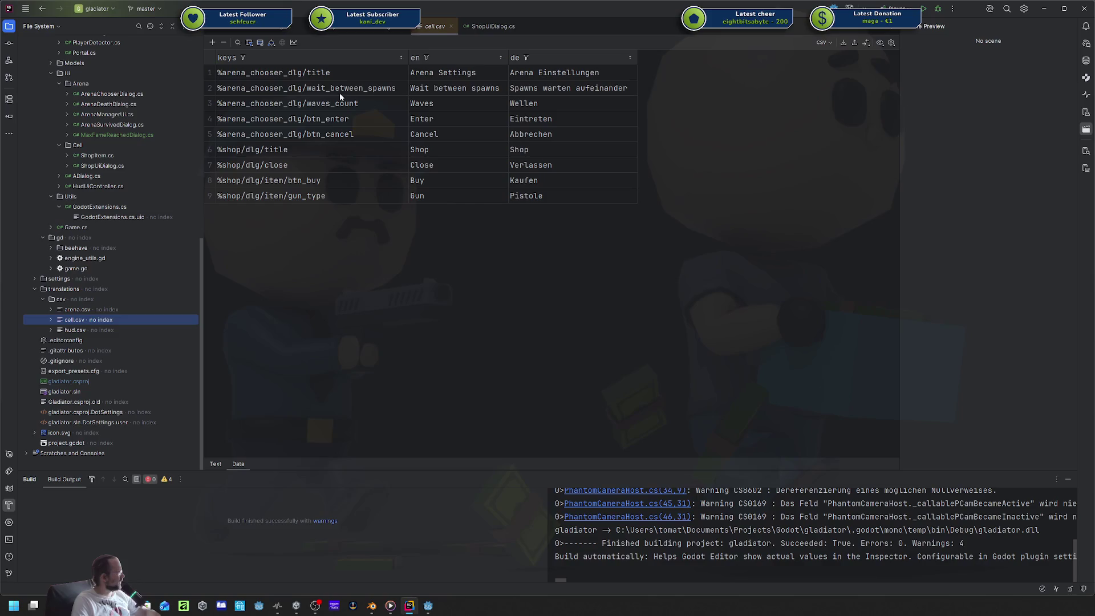
pyautogui.click(279, 195)
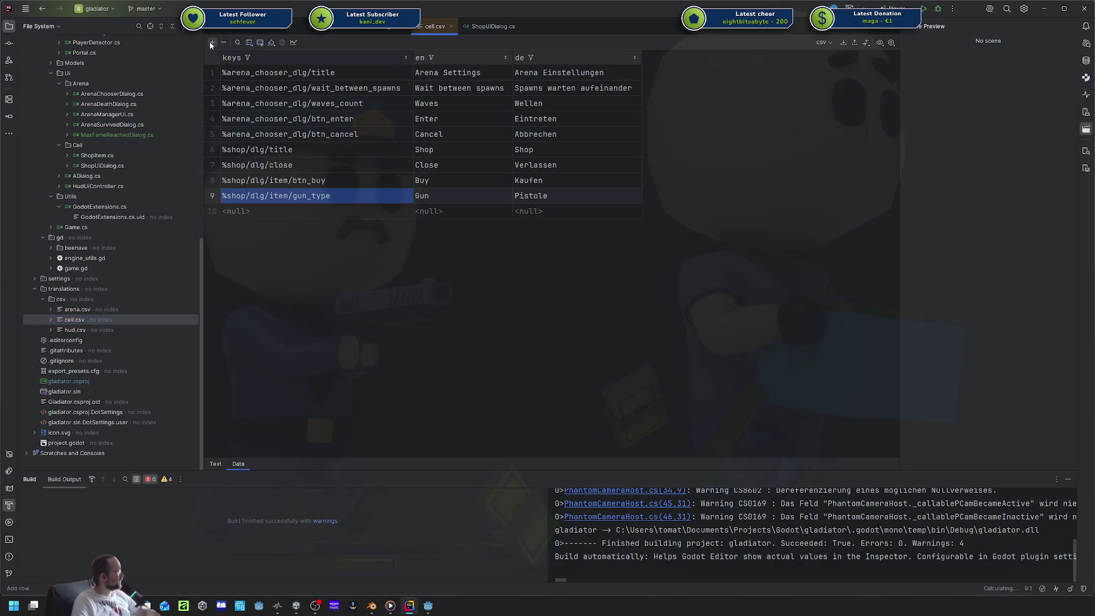
pyautogui.press('alt+Insert')
pyautogui.write('[b]Freedom[/b]')
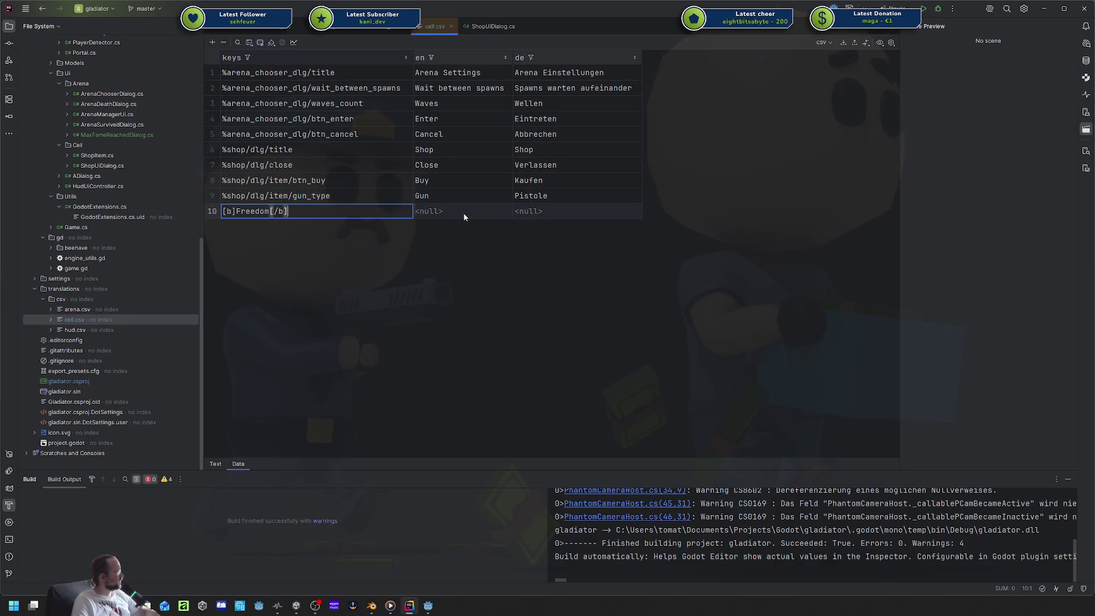
pyautogui.press('Tab')
pyautogui.write('[b]Freedom[/b]')
pyautogui.press('Tab')
pyautogui.write('[b]Freedom[/b]')
pyautogui.doubleClick(541, 211)
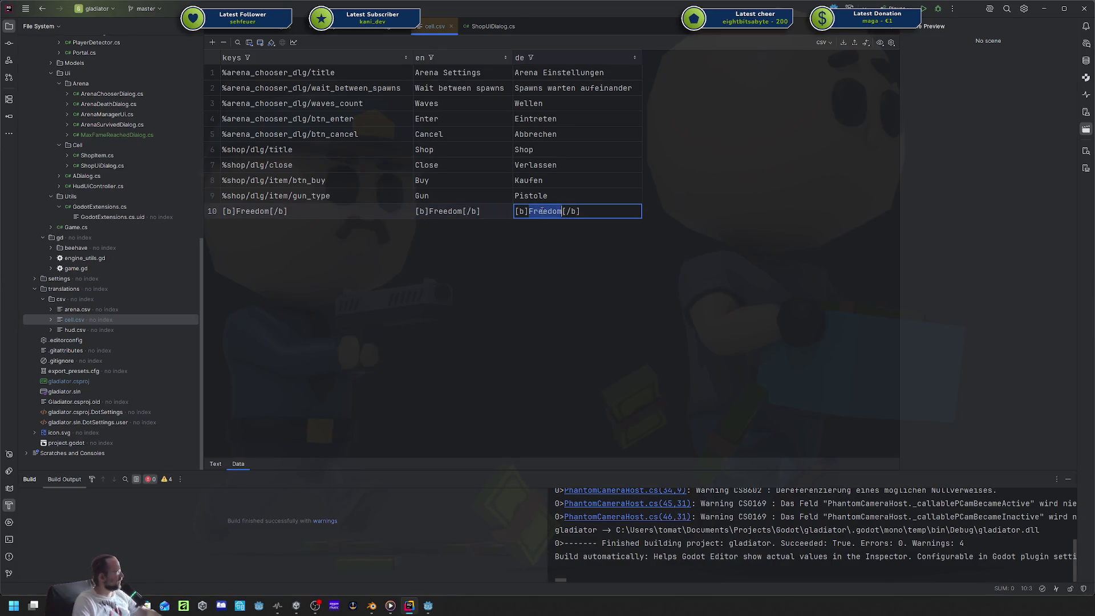
pyautogui.write('Freiheit')
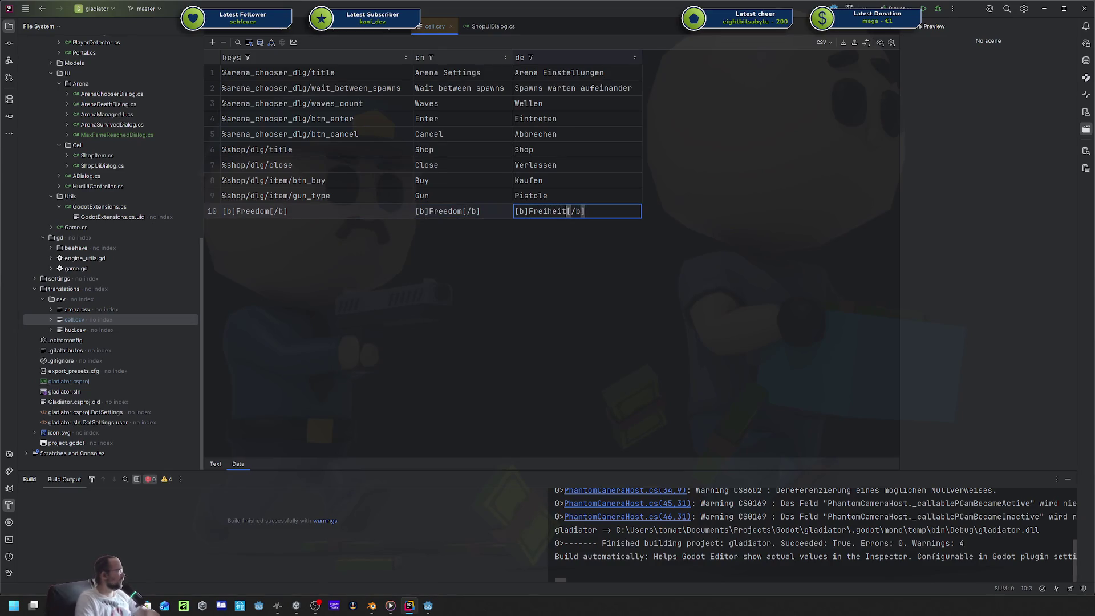
pyautogui.doubleClick(294, 207)
pyautogui.hotkey('ctrl', 'c')
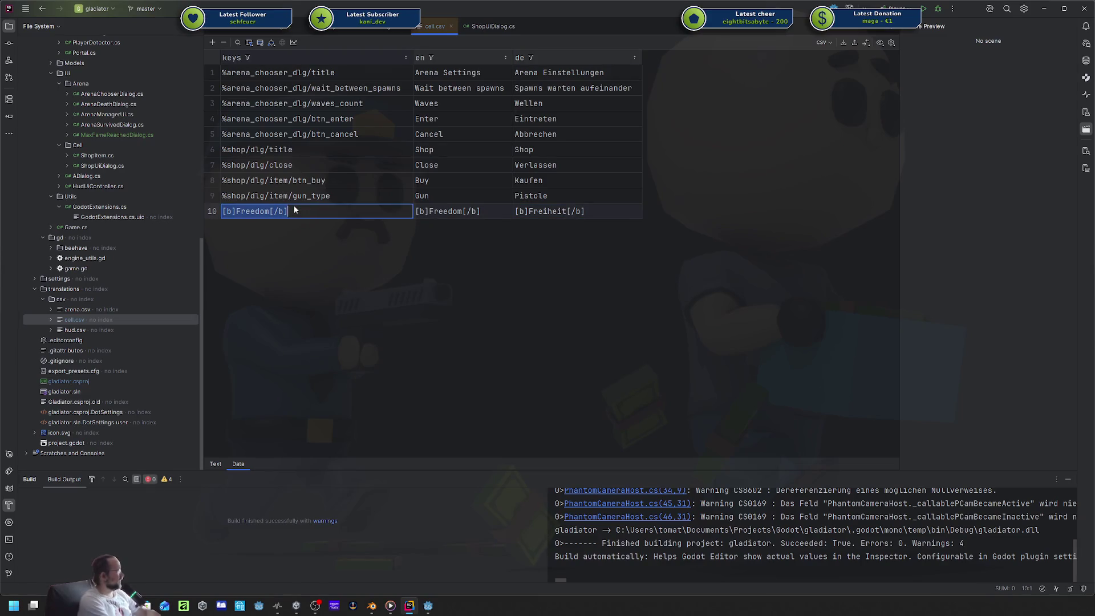
pyautogui.write('%')
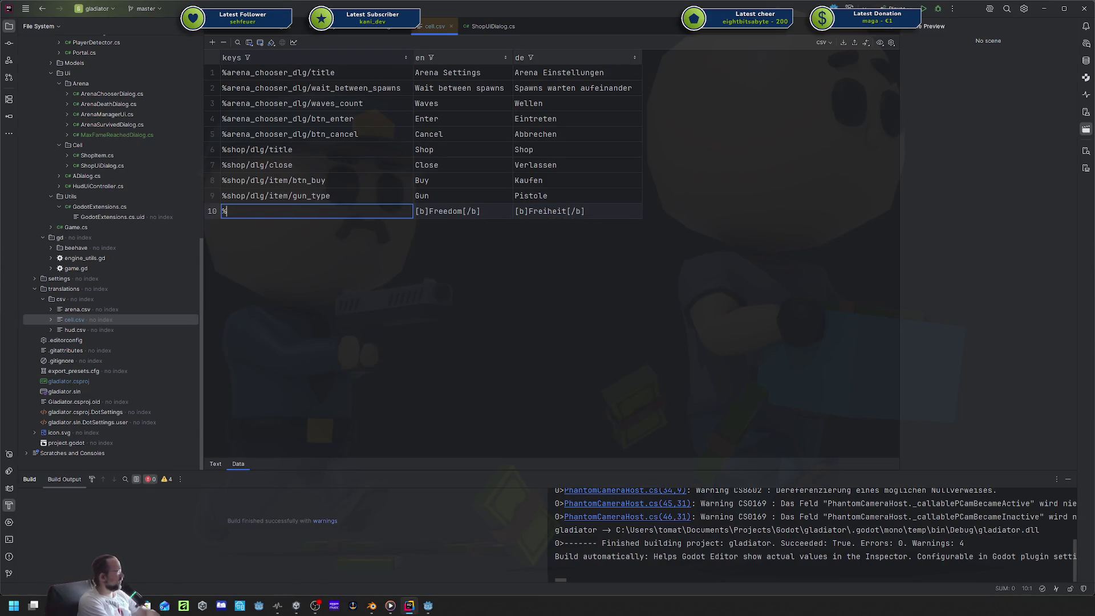
pyautogui.press('Return')
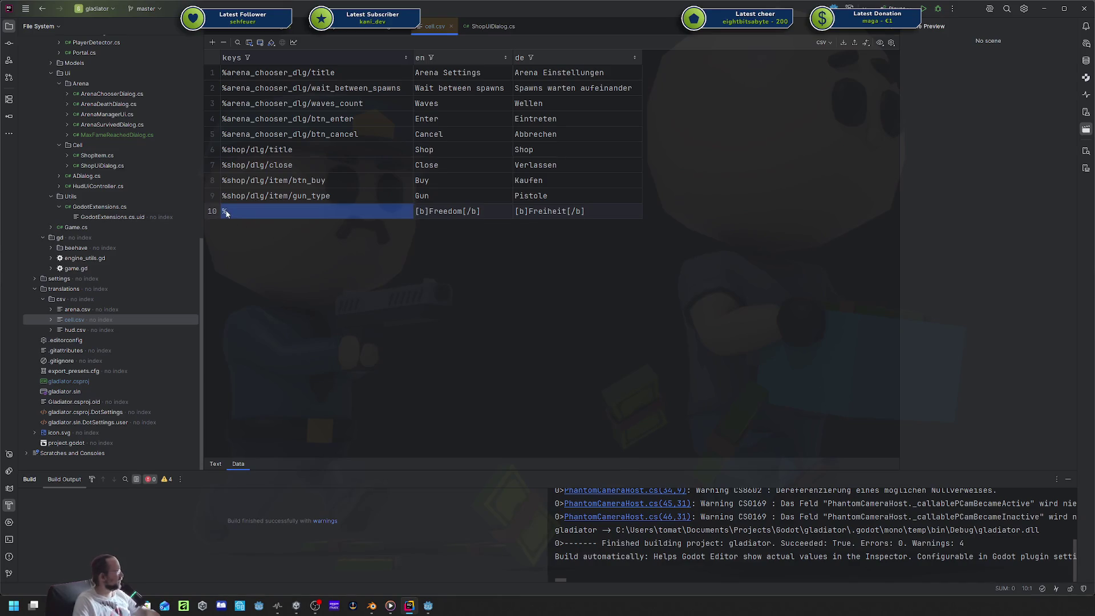
# Delete the trial row 10 from cell.csv's translation table.
pyautogui.rightClick(227, 213)
pyautogui.click(227, 44)
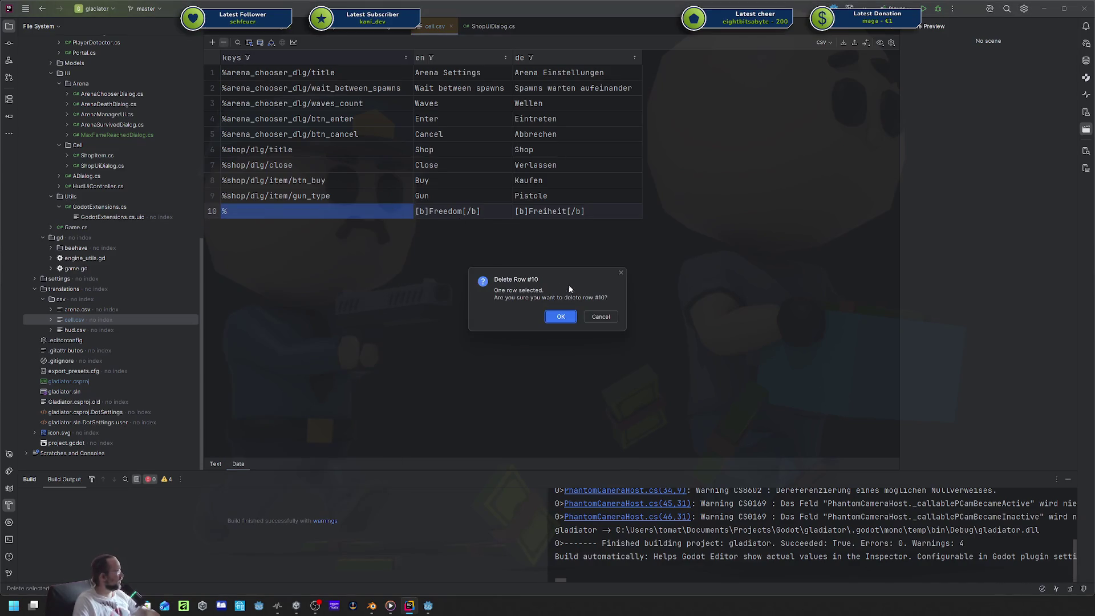
pyautogui.click(561, 317)
pyautogui.rightClick(437, 34)
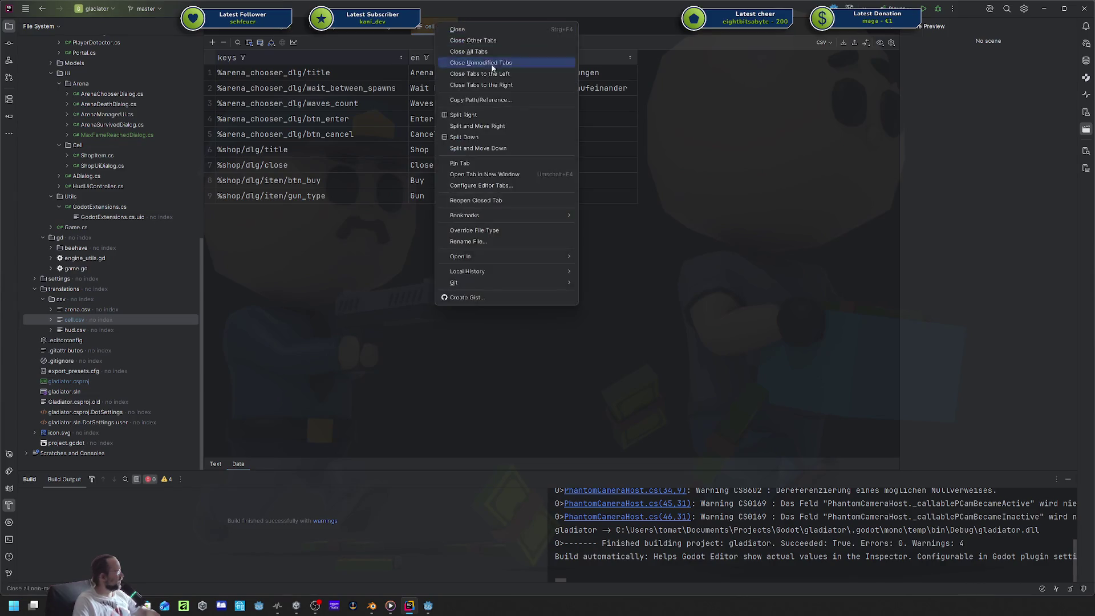
pyautogui.press('Escape')
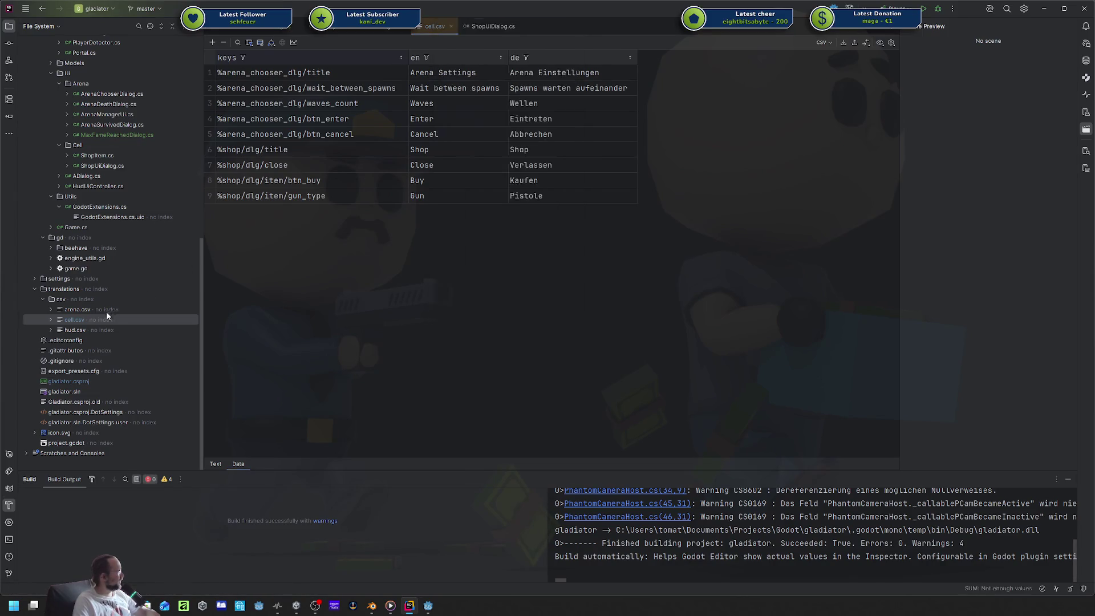
pyautogui.rightClick(87, 321)
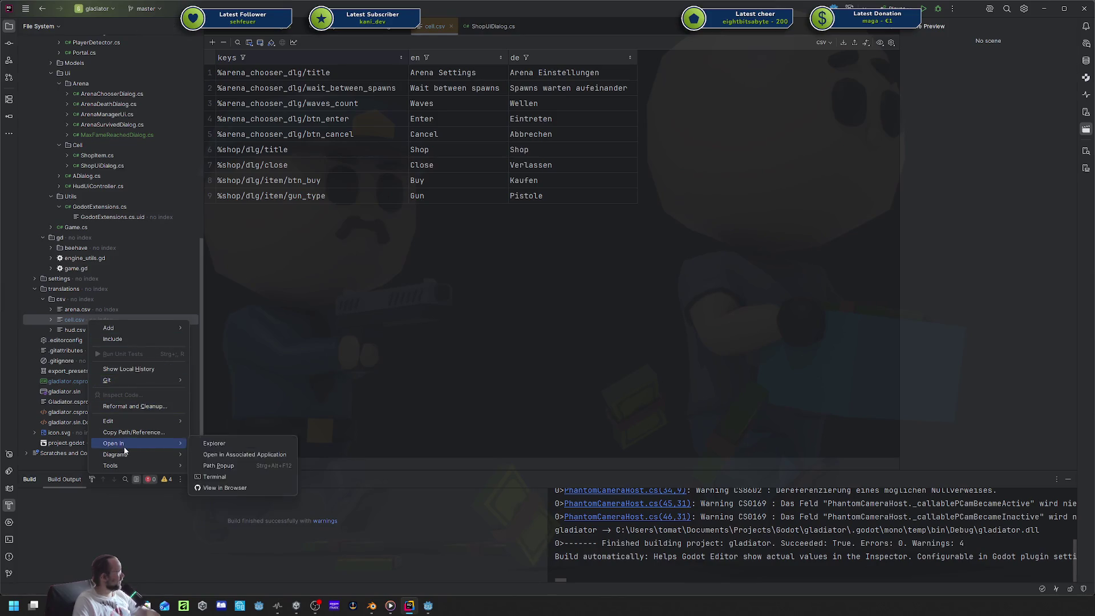
pyautogui.moveTo(109, 327)
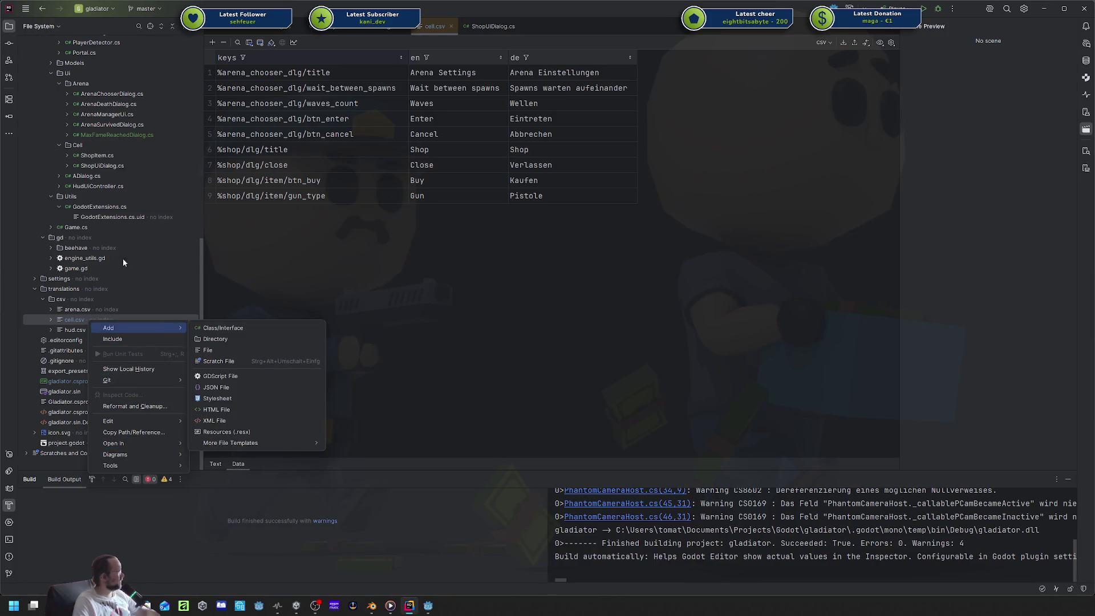
pyautogui.click(313, 270)
# Remove the trailing blank line from cell.csv's raw text, close it, and open arena.csv.
pyautogui.click(215, 463)
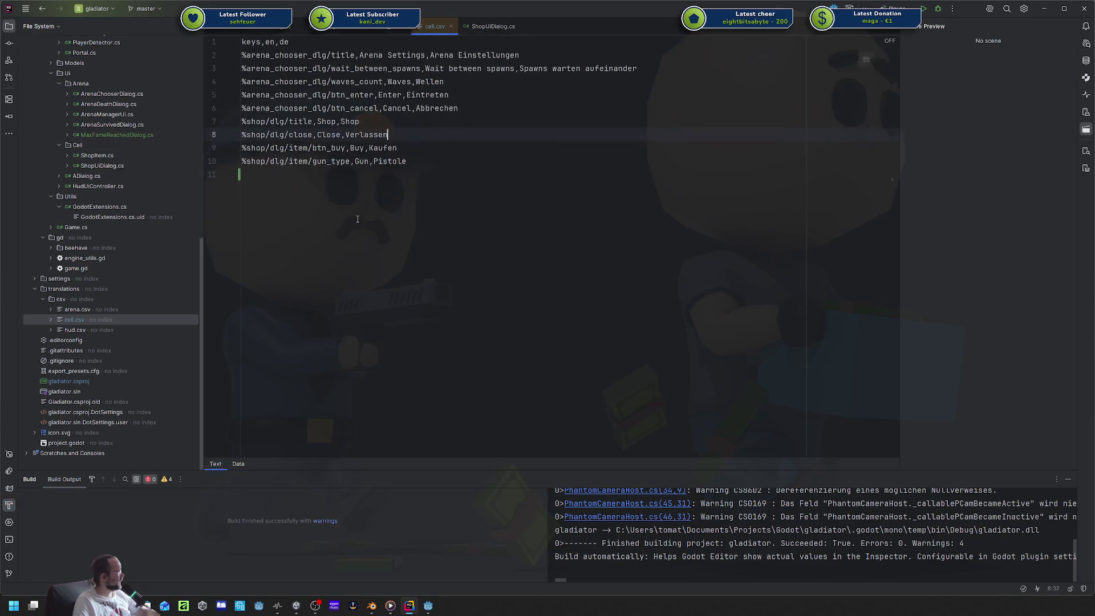
pyautogui.press('BackSpace')
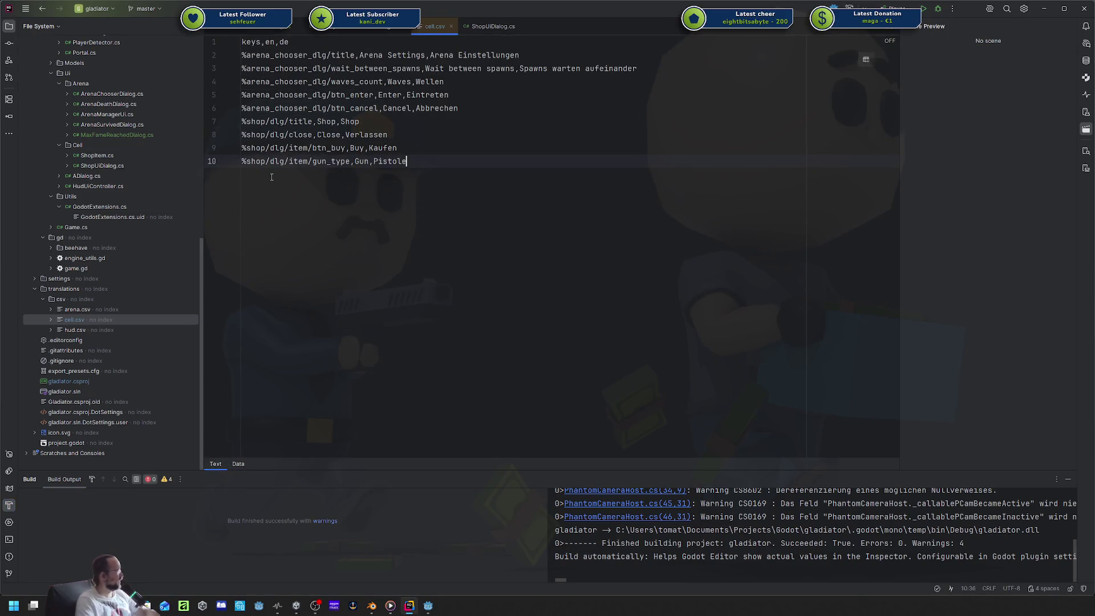
pyautogui.click(450, 26)
pyautogui.click(77, 309)
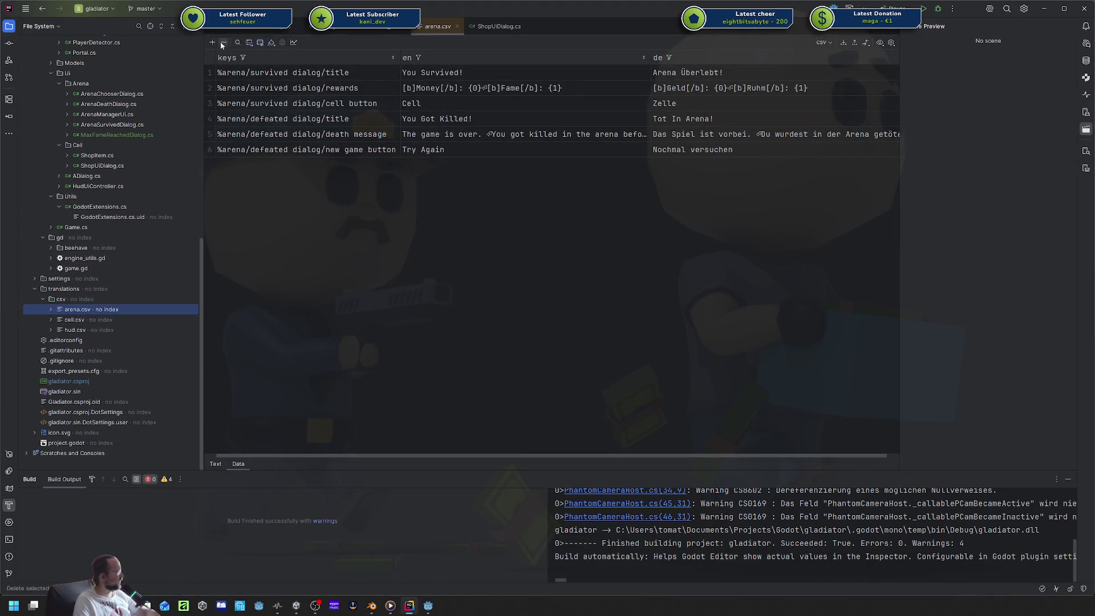
# Add row 7 keyed %arena/freedom dialog/title with English Freedom and German Freiheit.
pyautogui.click(212, 42)
pyautogui.doubleClick(447, 164)
pyautogui.hotkey('ctrl', 'v')
pyautogui.doubleClick(720, 164)
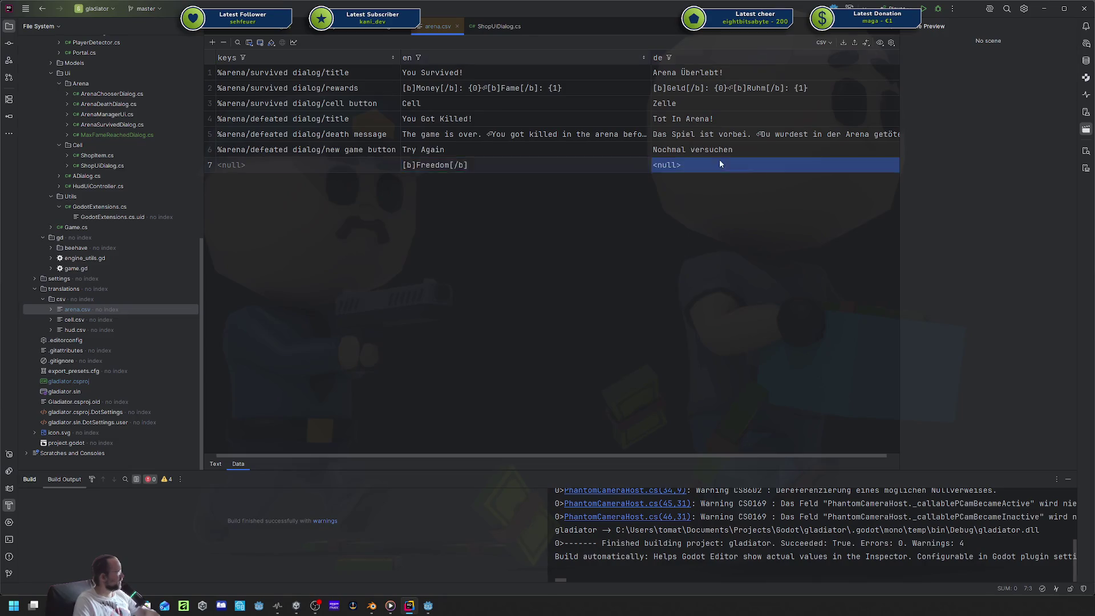
pyautogui.hotkey('ctrl', 'v')
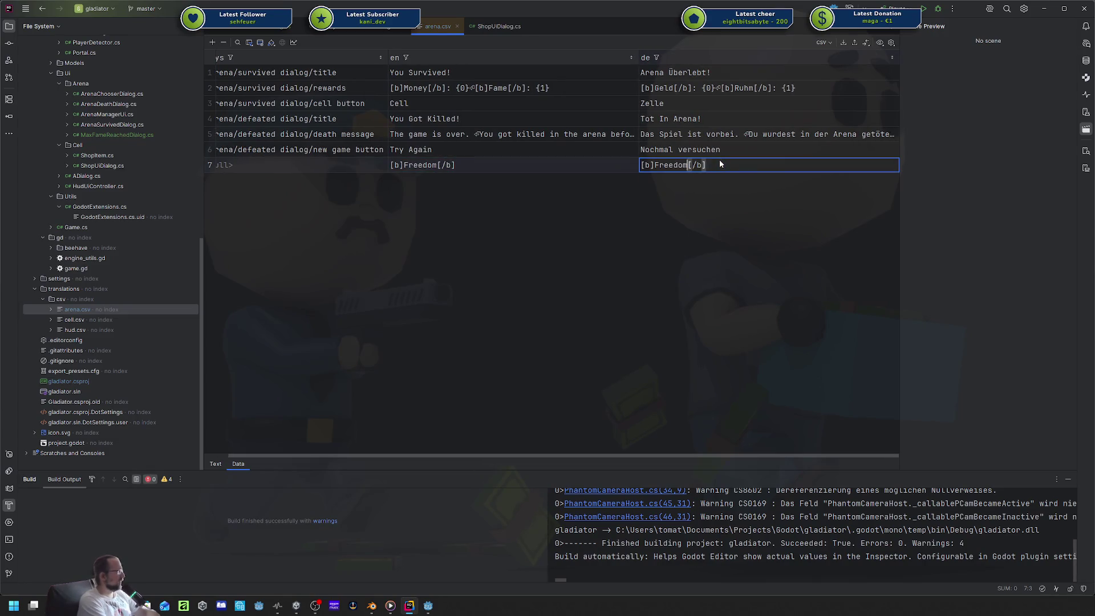
pyautogui.hotkey('ctrl', 'shift', 'Left')
pyautogui.write('Freiheit')
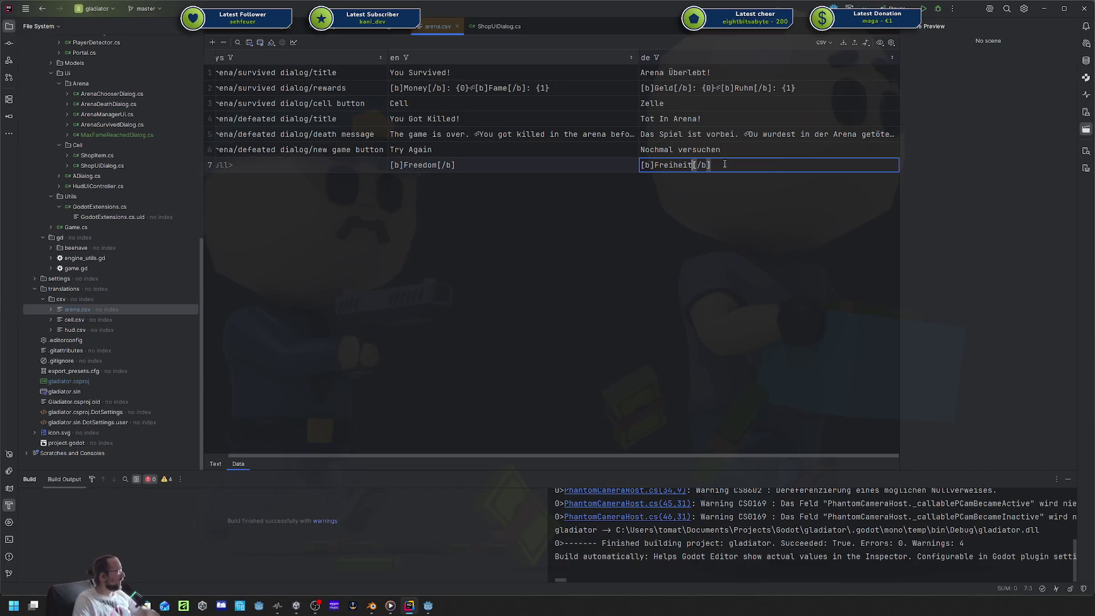
pyautogui.doubleClick(252, 163)
pyautogui.write('%')
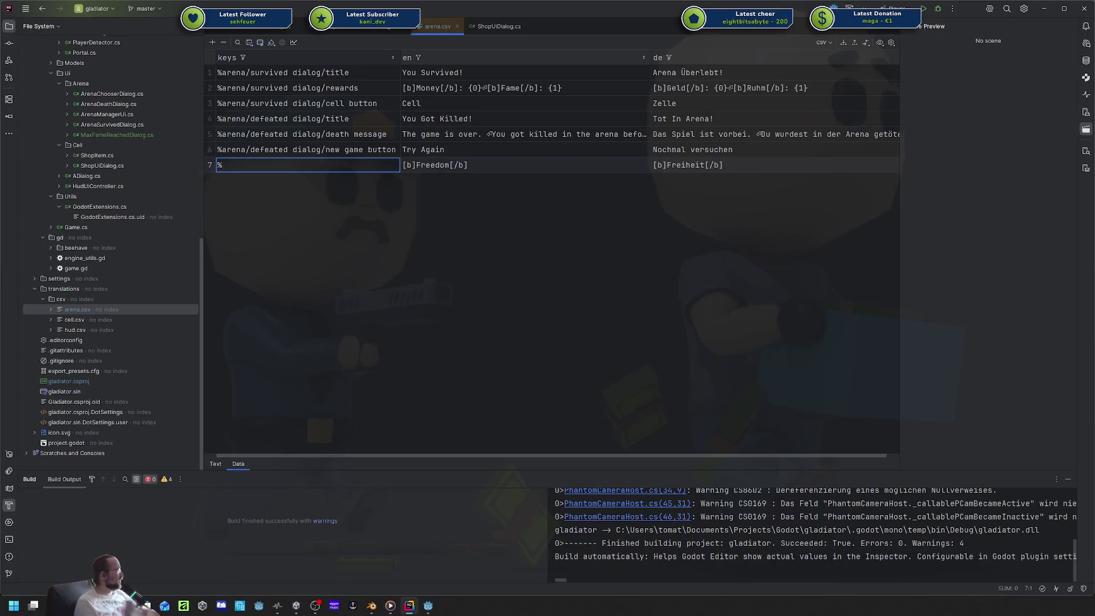
pyautogui.write('arena/')
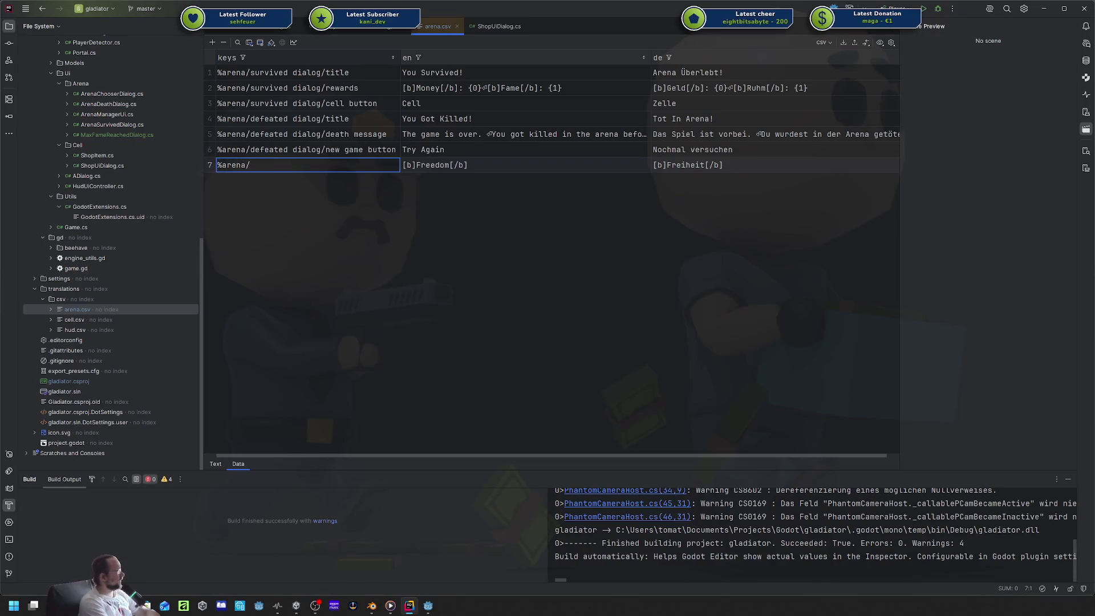
pyautogui.write('freedom d')
pyautogui.write('ialog/title')
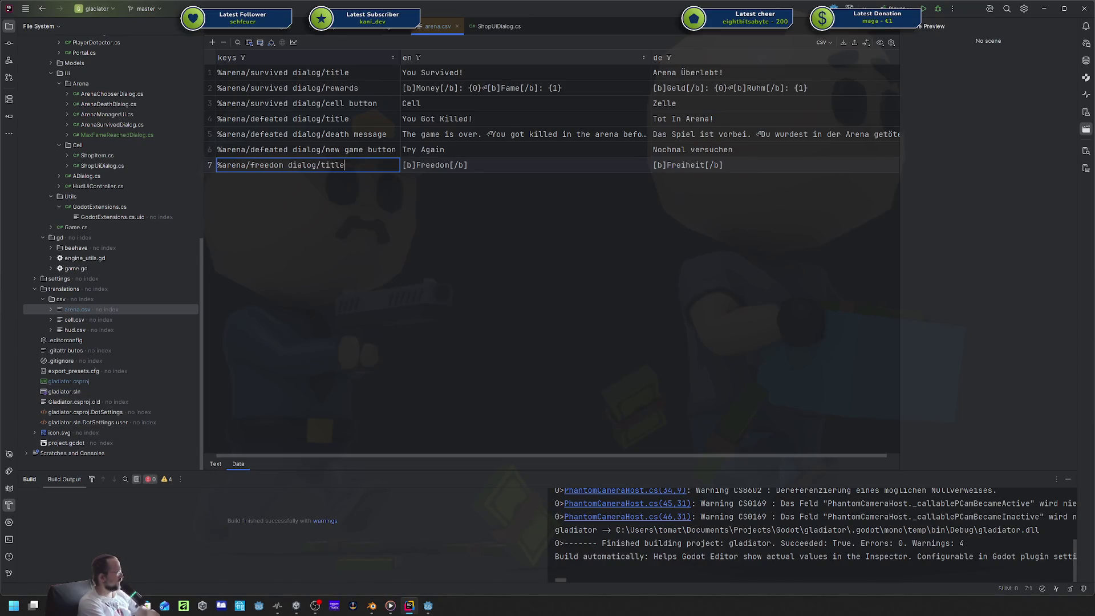
pyautogui.press('Return')
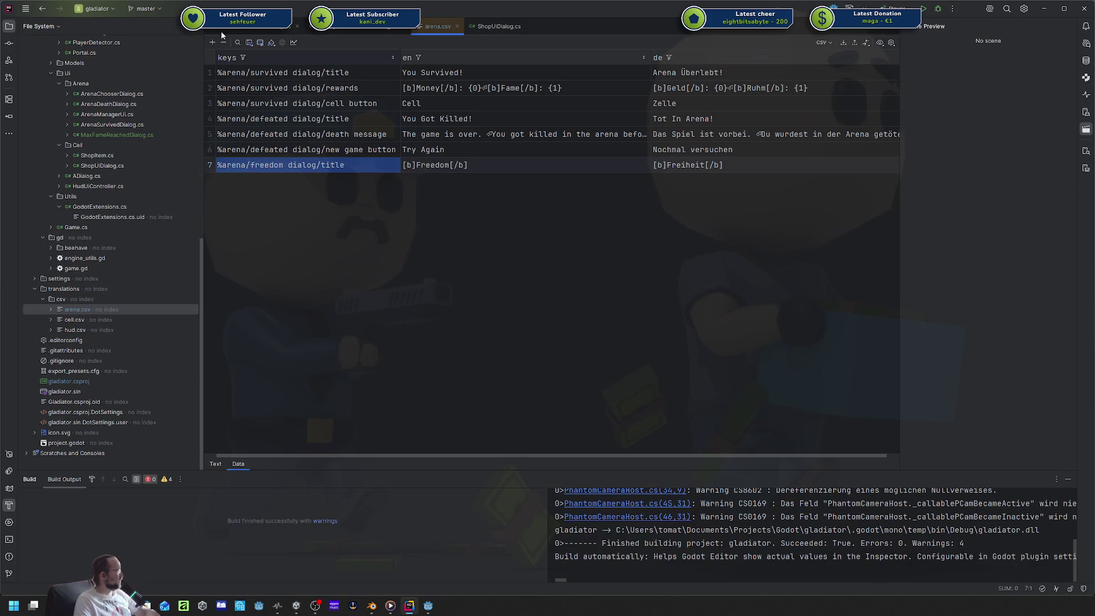
# Add row 8 keyed %arena/freedom dialog/message, reusing the copied title key.
pyautogui.click(212, 42)
pyautogui.doubleClick(319, 166)
pyautogui.hotkey('ctrl', 'c')
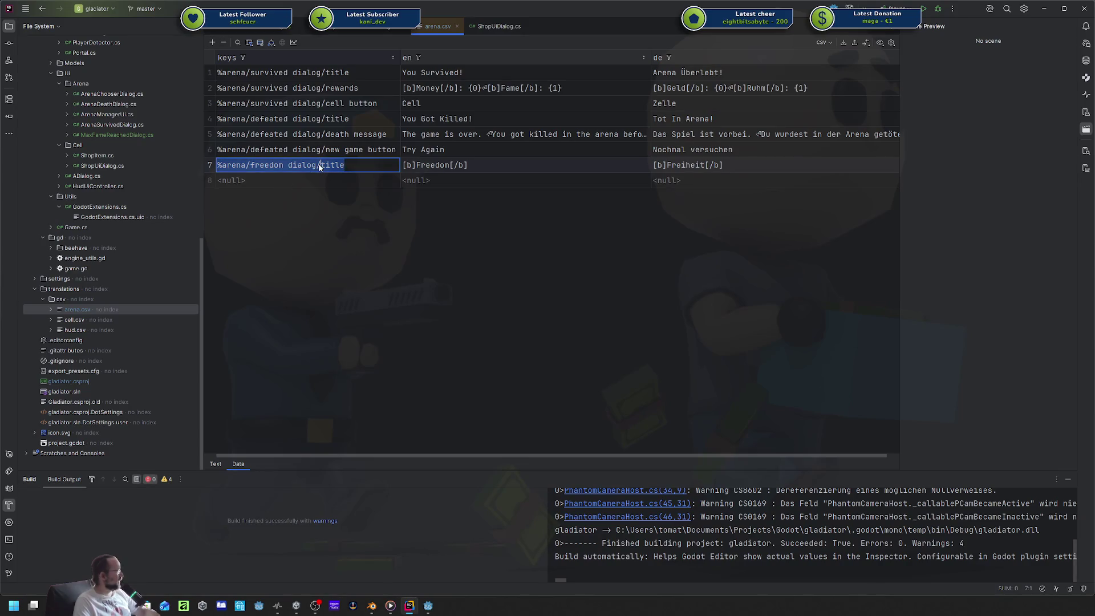
pyautogui.click(313, 178)
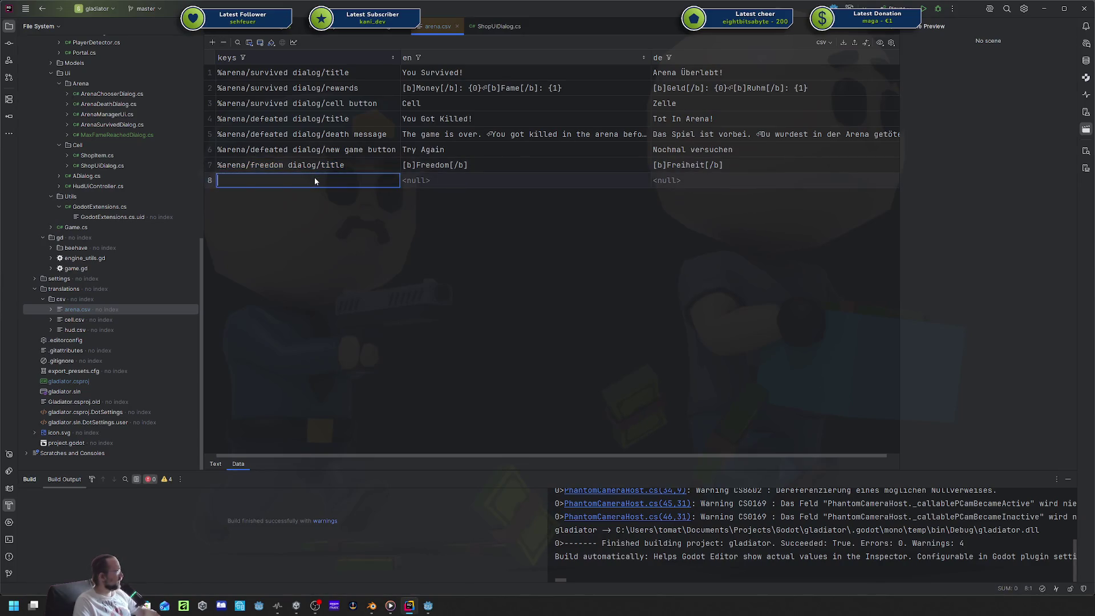
pyautogui.hotkey('ctrl', 'v')
pyautogui.doubleClick(323, 180)
pyautogui.write('message')
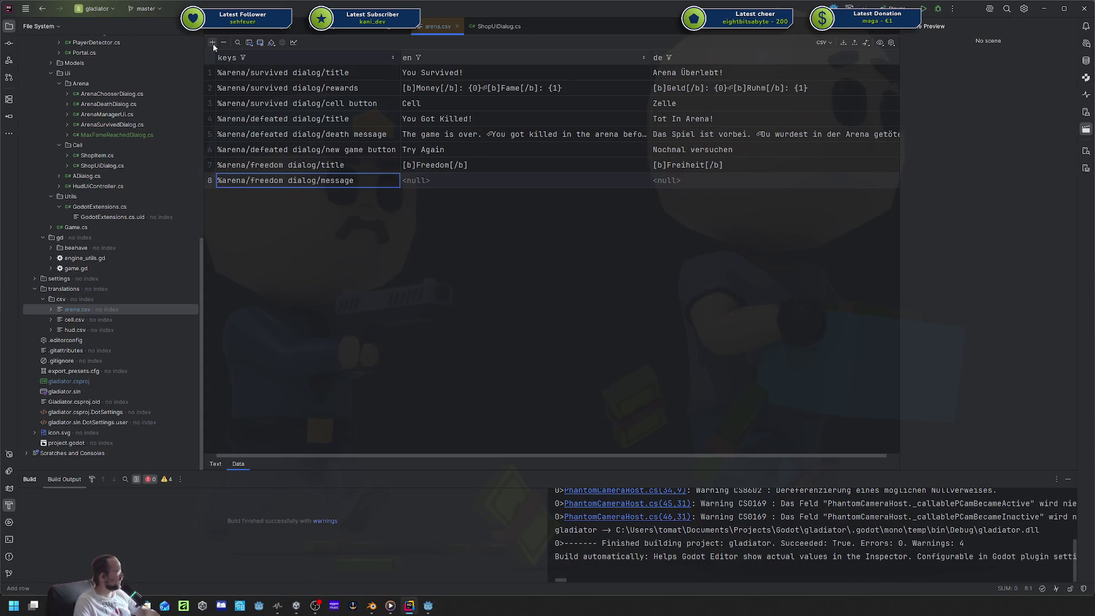
# Add row 9 keyed %arena/freedom dialog/restart button.
pyautogui.click(212, 43)
pyautogui.click(313, 199)
pyautogui.hotkey('ctrl', 'v')
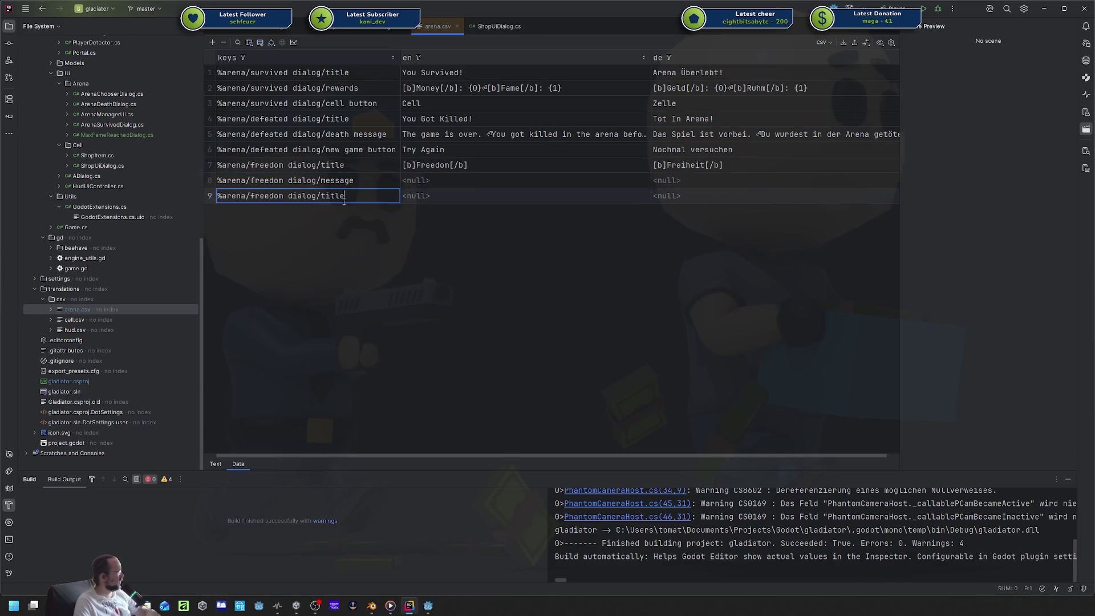
pyautogui.doubleClick(343, 202)
pyautogui.write('restart')
pyautogui.write(' button')
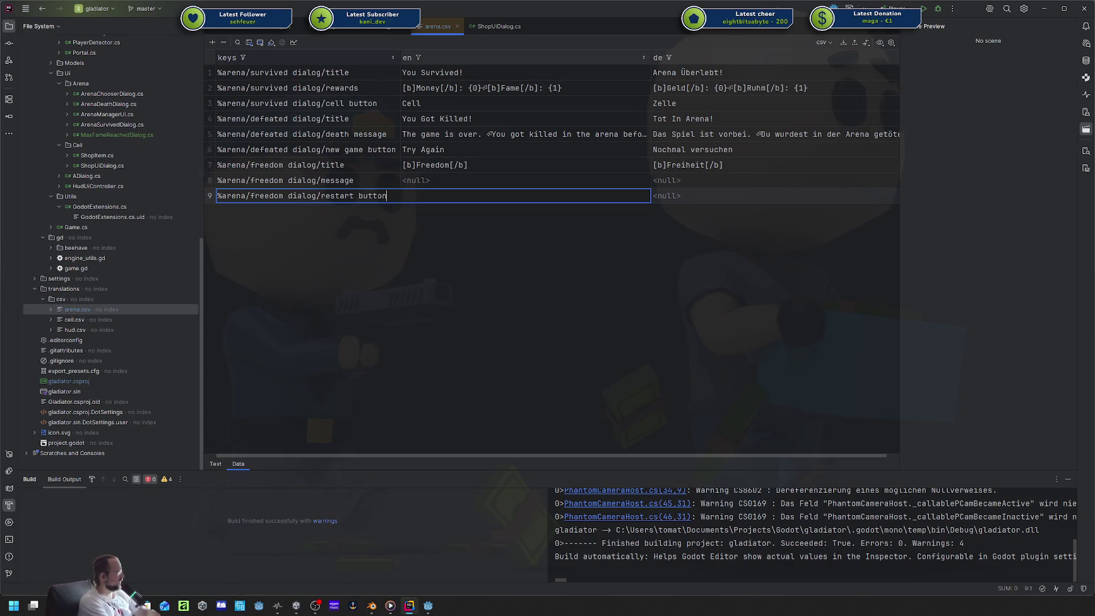
pyautogui.press('Return')
pyautogui.hotkey('alt', 'Tab')
pyautogui.hotkey('alt', 'Tab')
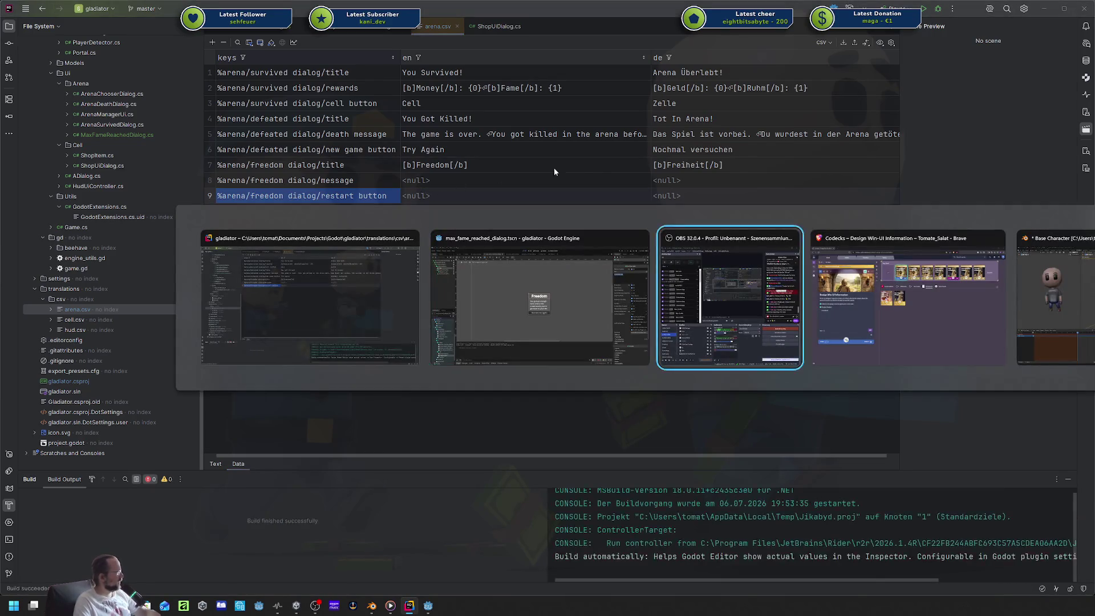
# In Godot, select the dialog's Title label and preview the translation in German.
pyautogui.hotkey('alt', 'shift', 'Tab')
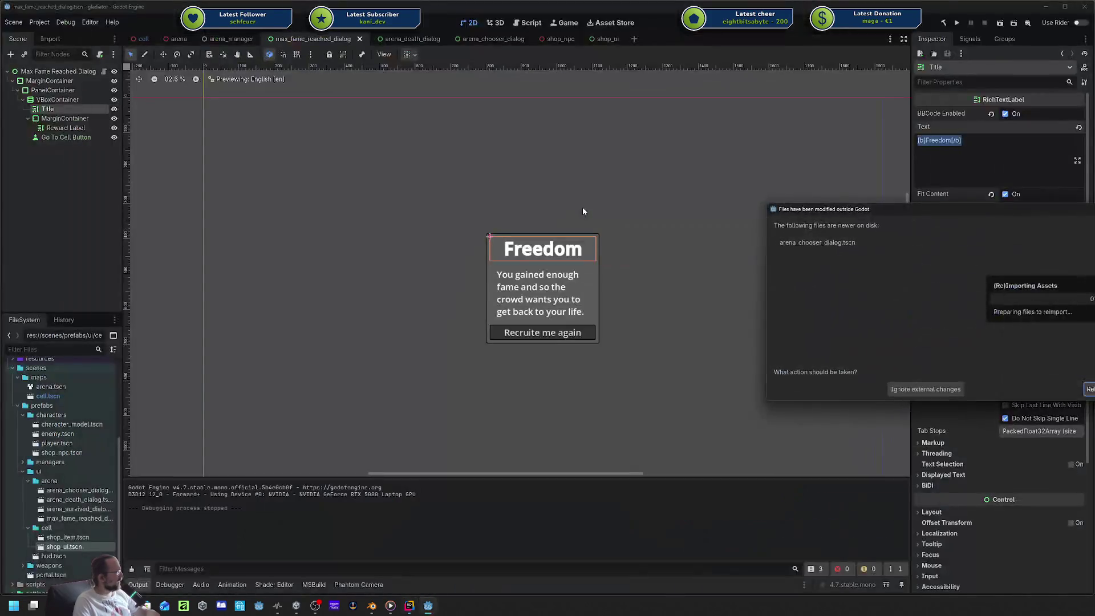
pyautogui.press('Return')
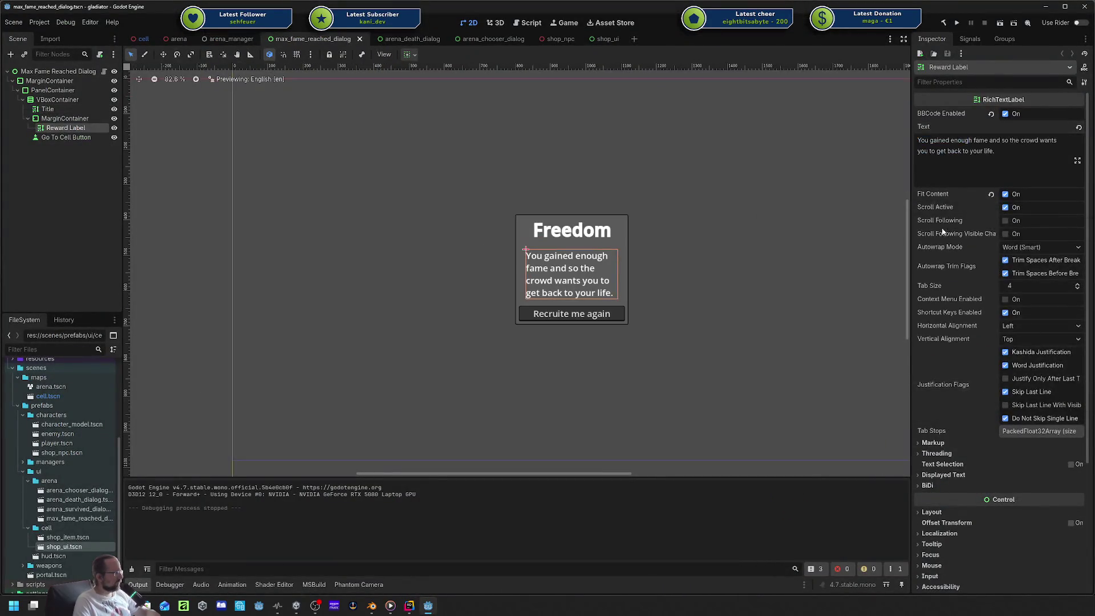
pyautogui.click(57, 109)
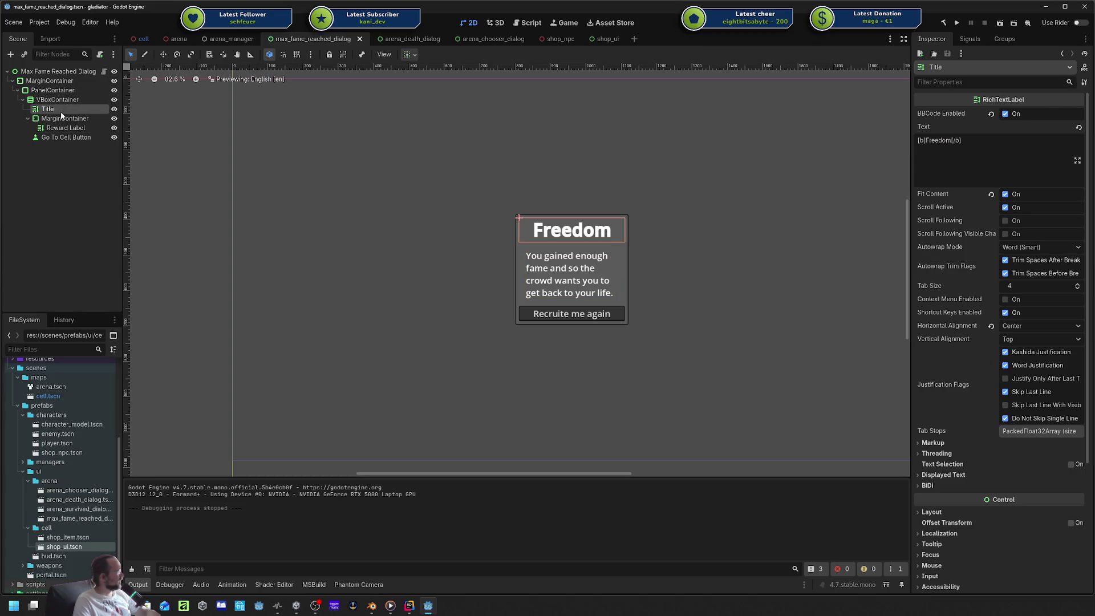
pyautogui.click(384, 54)
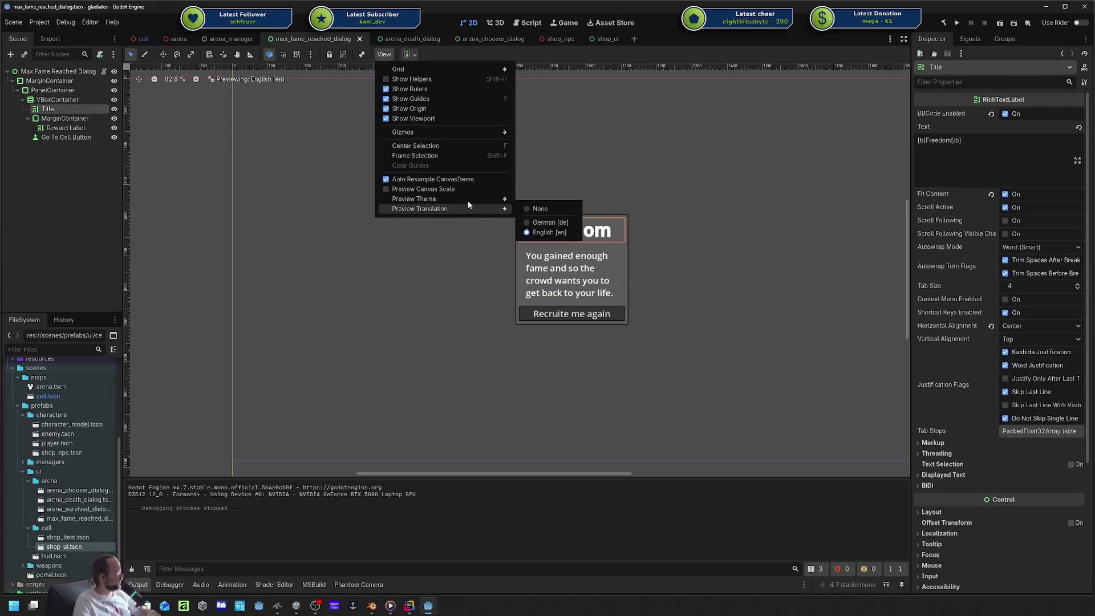
pyautogui.moveTo(464, 207)
pyautogui.click(551, 222)
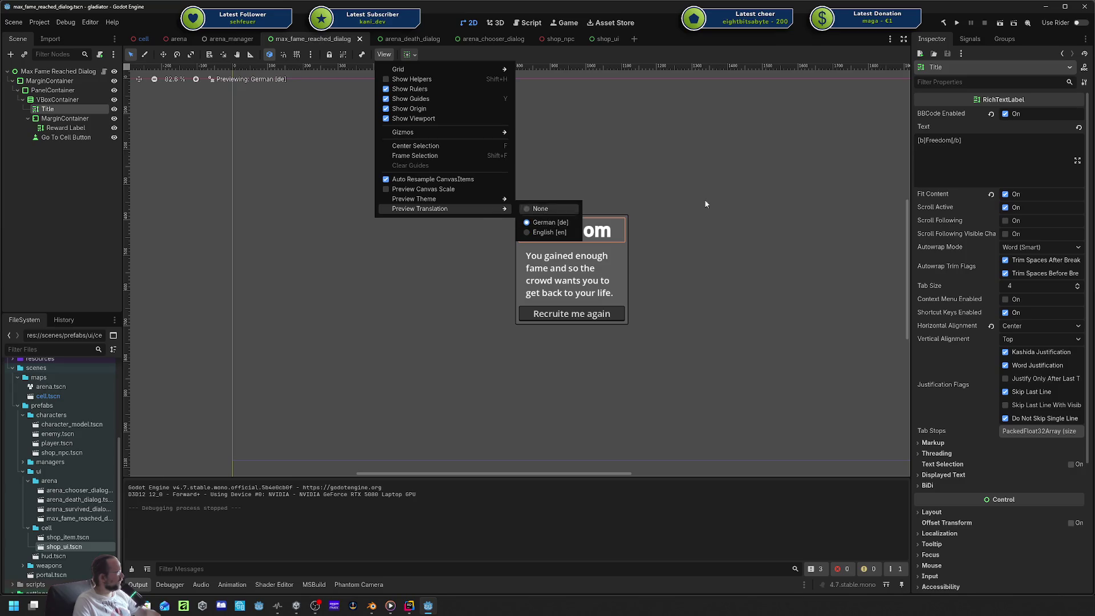
# Replace the Title text with the %arena/freedom dialog/title key, then select Reward Label.
pyautogui.tripleClick(957, 140)
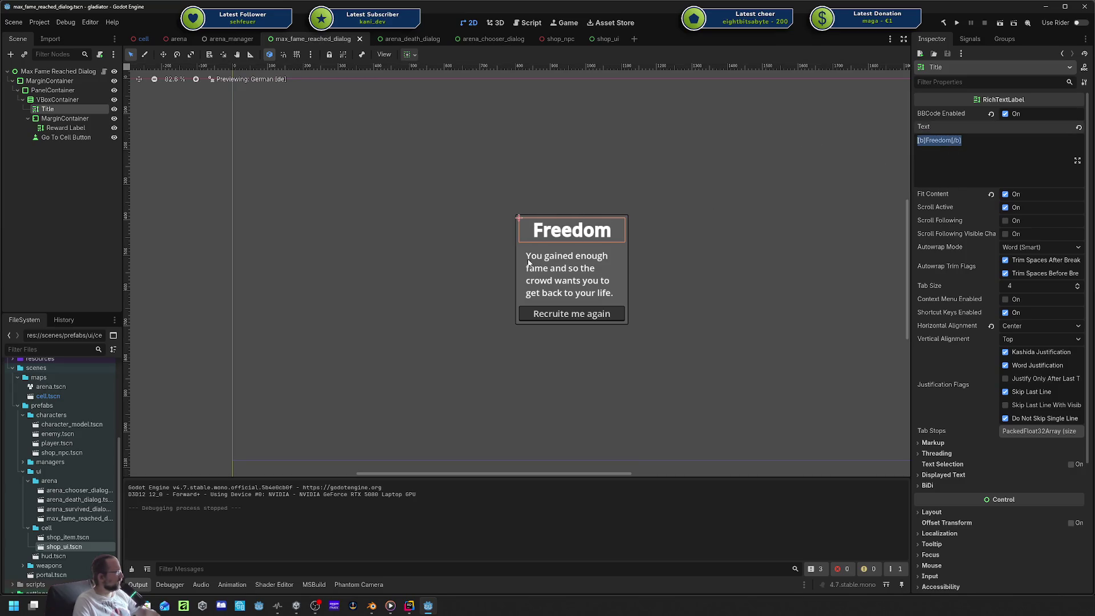
pyautogui.hotkey('ctrl', 'v')
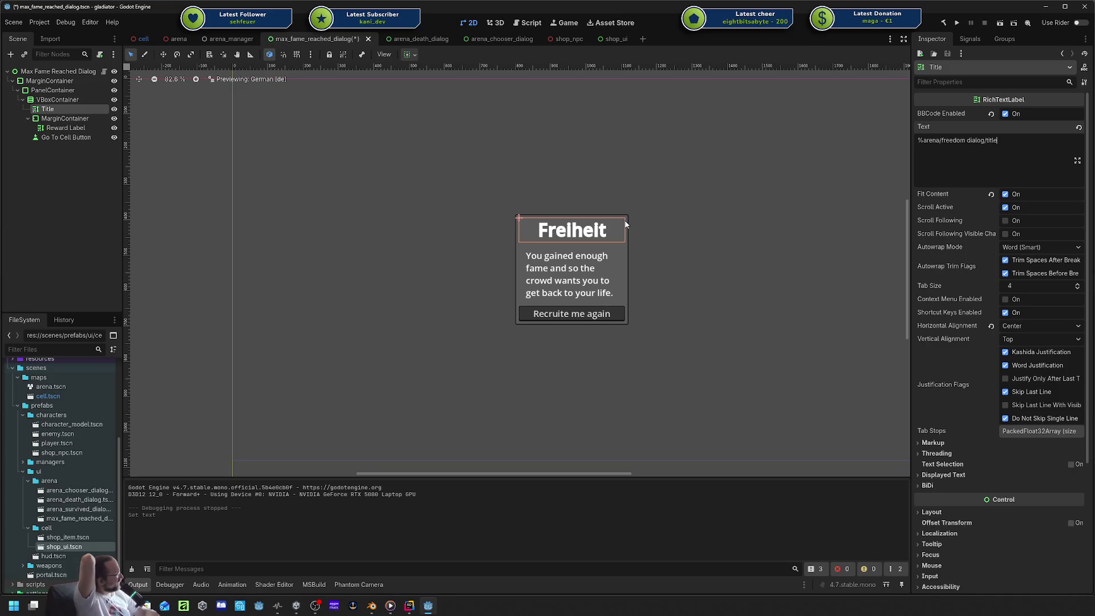
pyautogui.click(74, 127)
pyautogui.moveTo(409, 605)
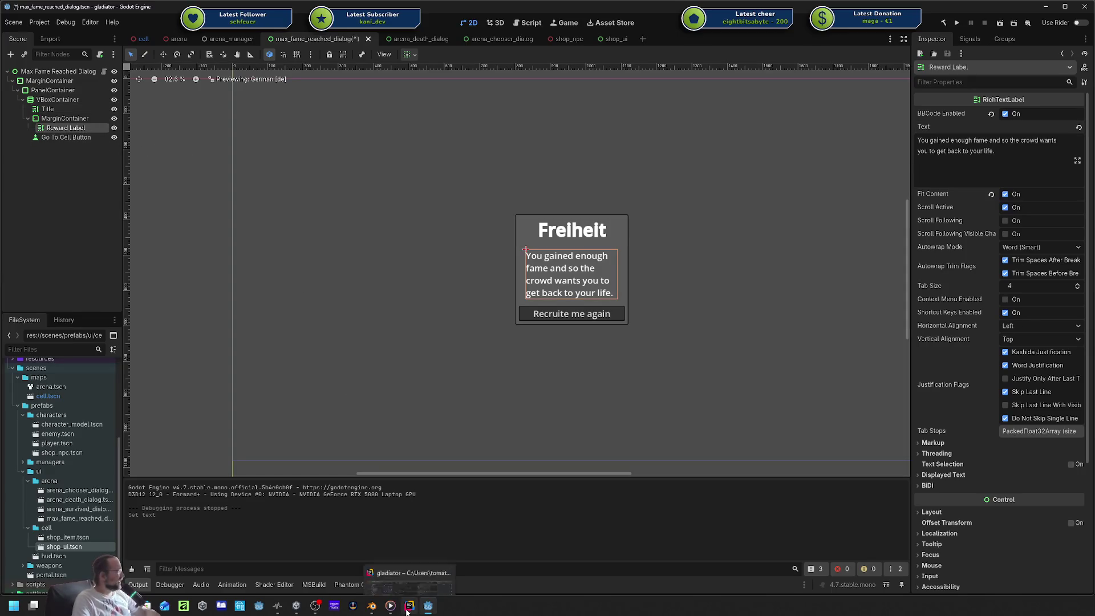
pyautogui.click(418, 565)
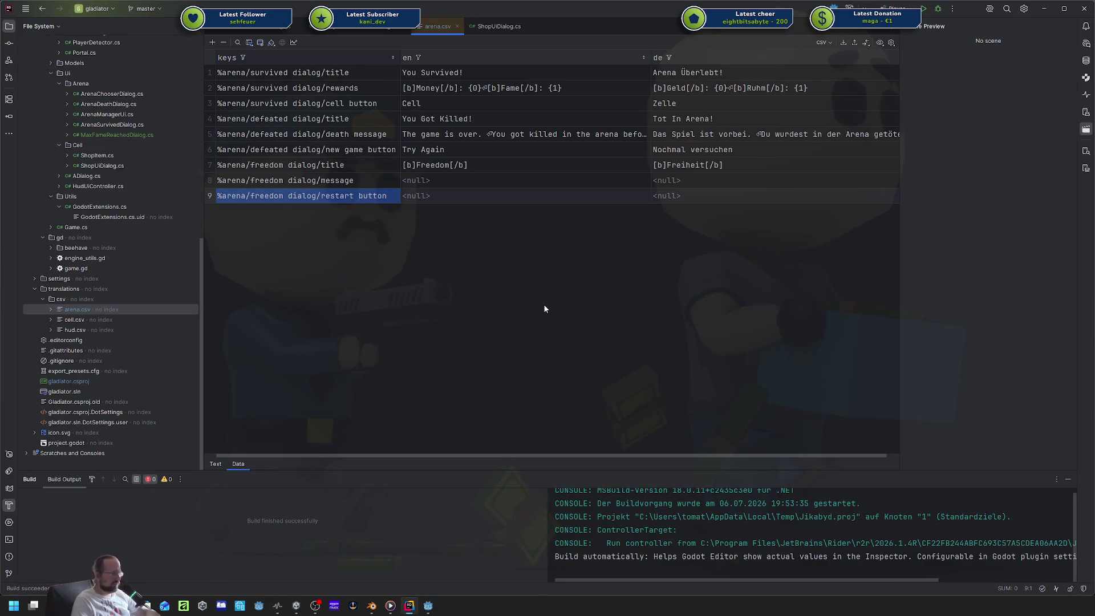
# Copy the Reward Label's sentence from Godot into the freedom dialog message's en cell.
pyautogui.click(469, 181)
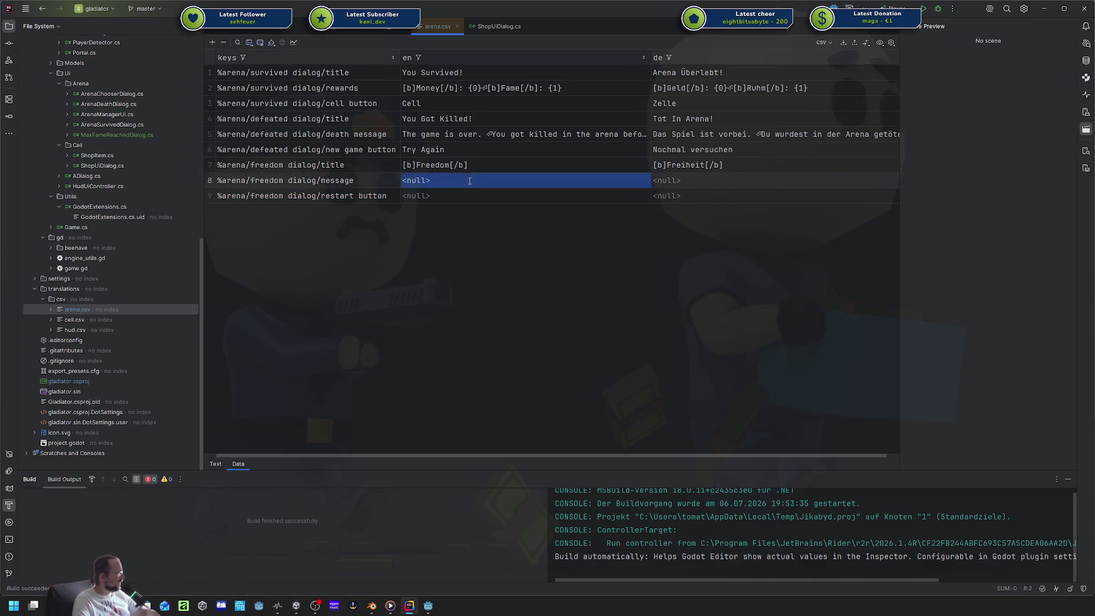
pyautogui.click(469, 180)
pyautogui.hotkey('alt', 'Tab')
pyautogui.click(1044, 183)
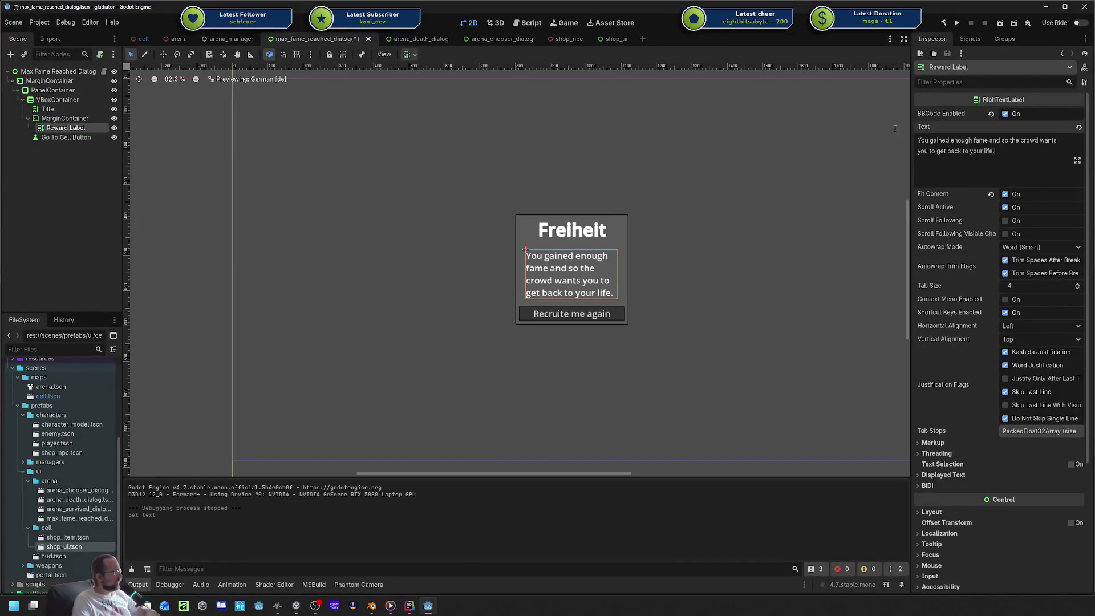
pyautogui.hotkey('ctrl', 'a')
pyautogui.hotkey('ctrl', 'c')
pyautogui.hotkey('alt', 'Tab')
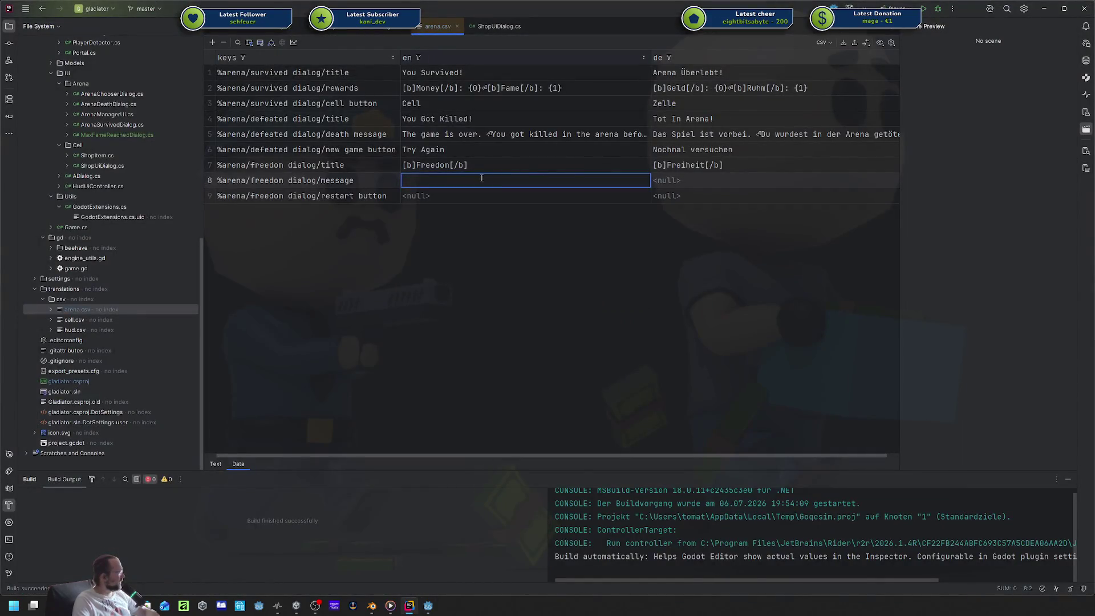
pyautogui.hotkey('ctrl', 'v')
pyautogui.moveTo(544, 198); pyautogui.dragTo(429, 197)
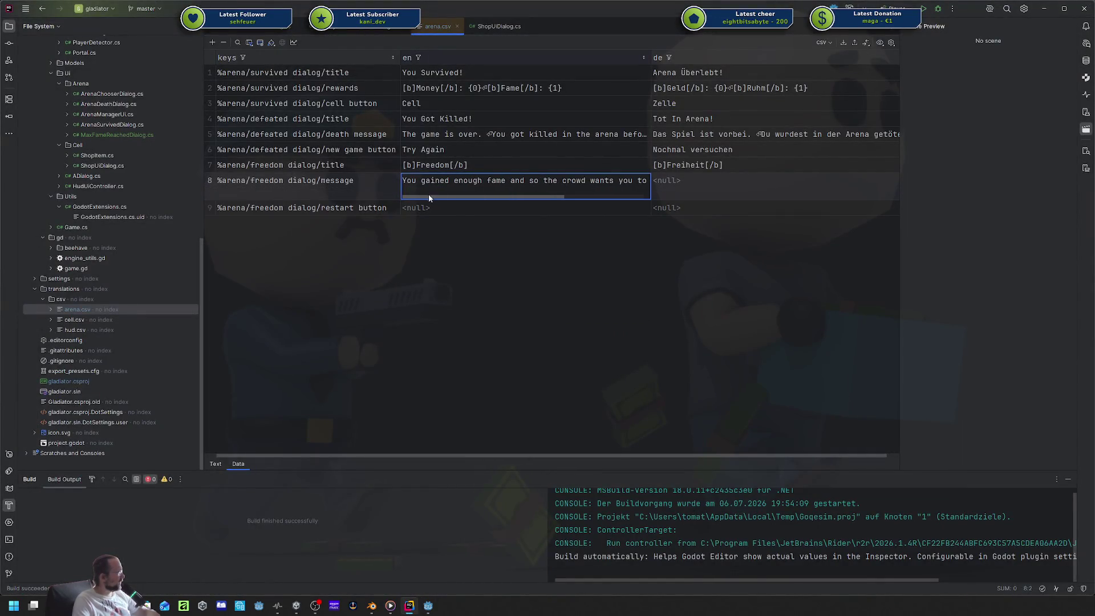
pyautogui.press('Return')
# Reselect the message's en cell and bring up its actions.
pyautogui.click(507, 181)
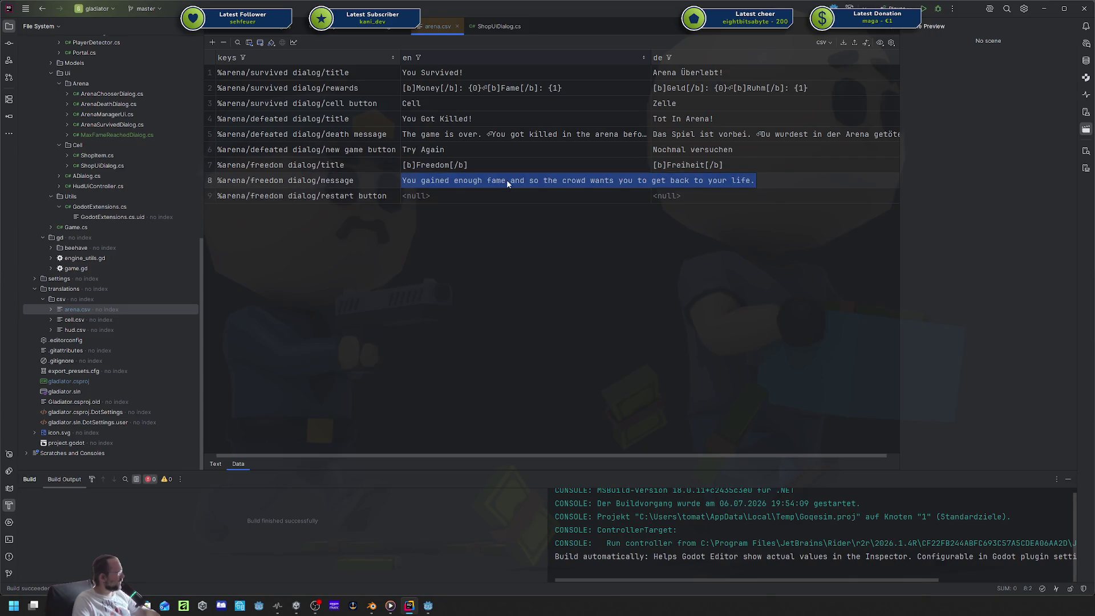
pyautogui.doubleClick(506, 180)
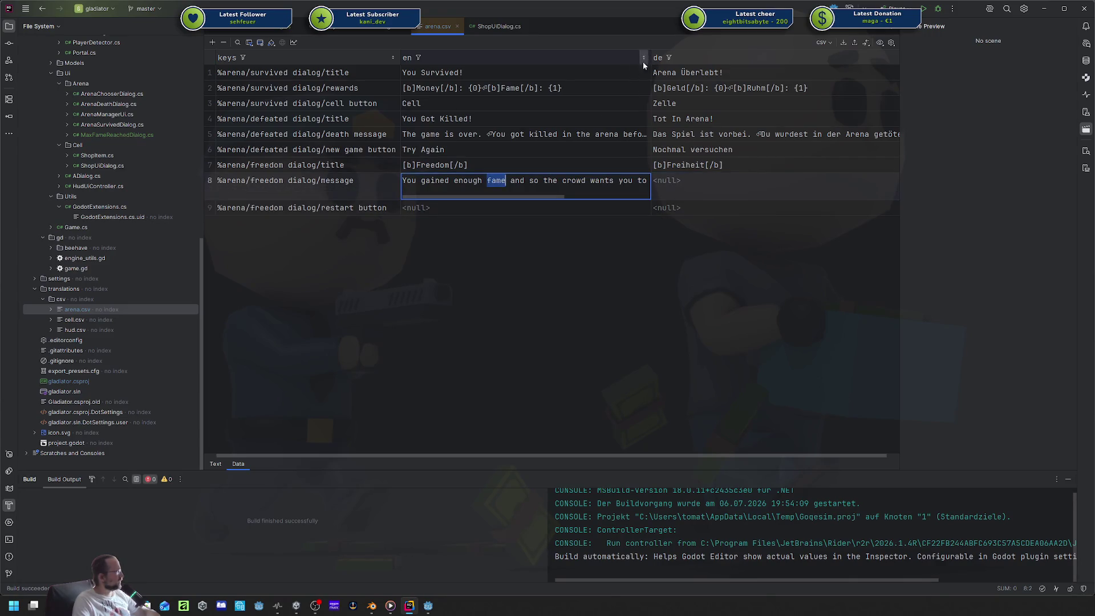
pyautogui.click(574, 59)
pyautogui.click(511, 184)
pyautogui.rightClick(511, 184)
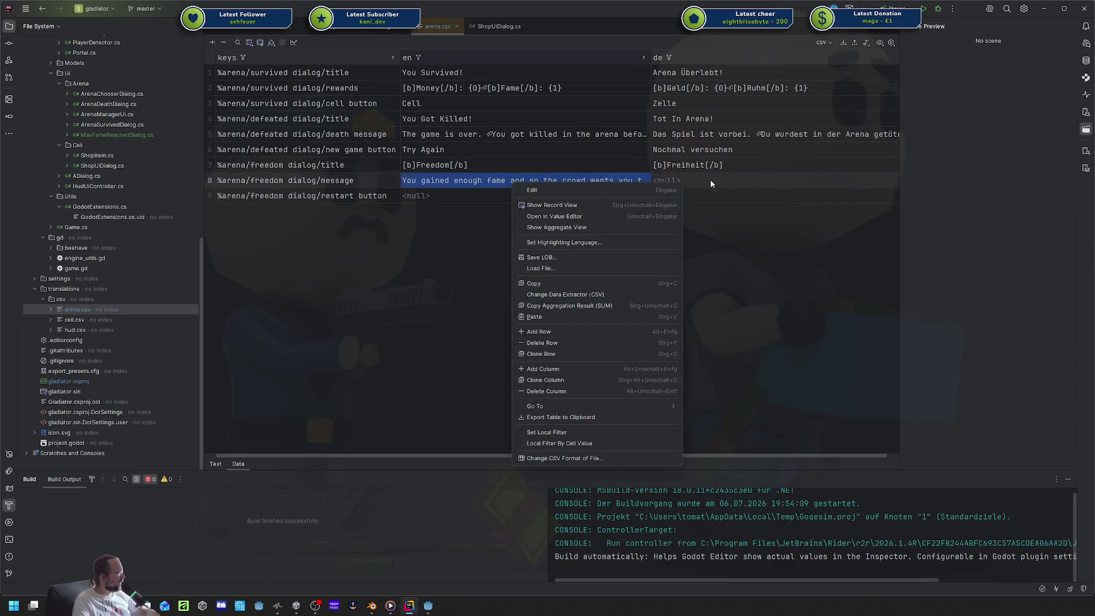
pyautogui.click(798, 196)
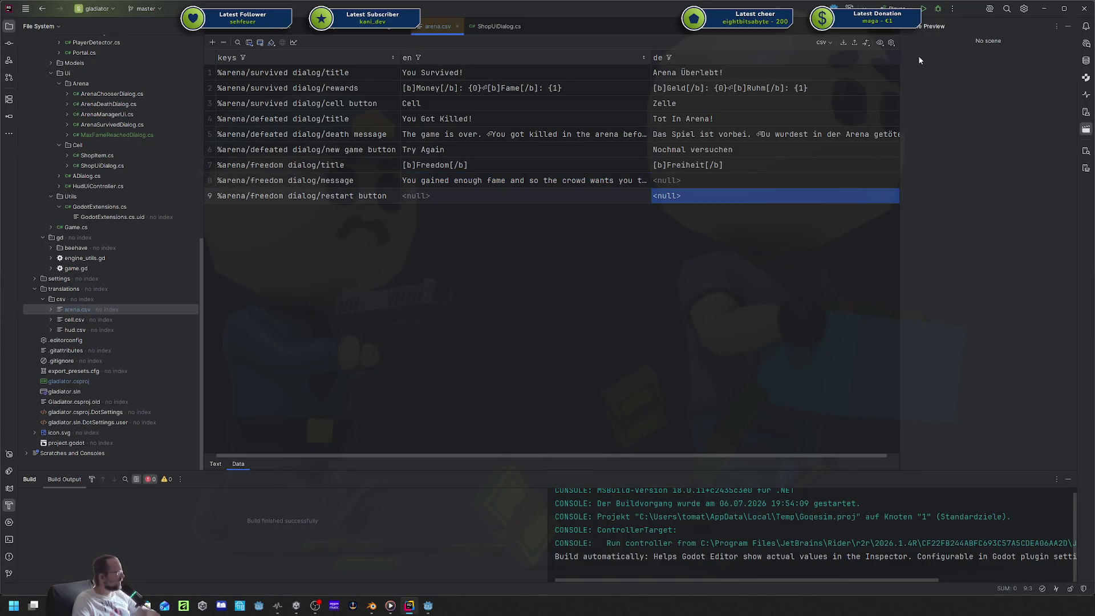
pyautogui.click(891, 43)
pyautogui.click(879, 43)
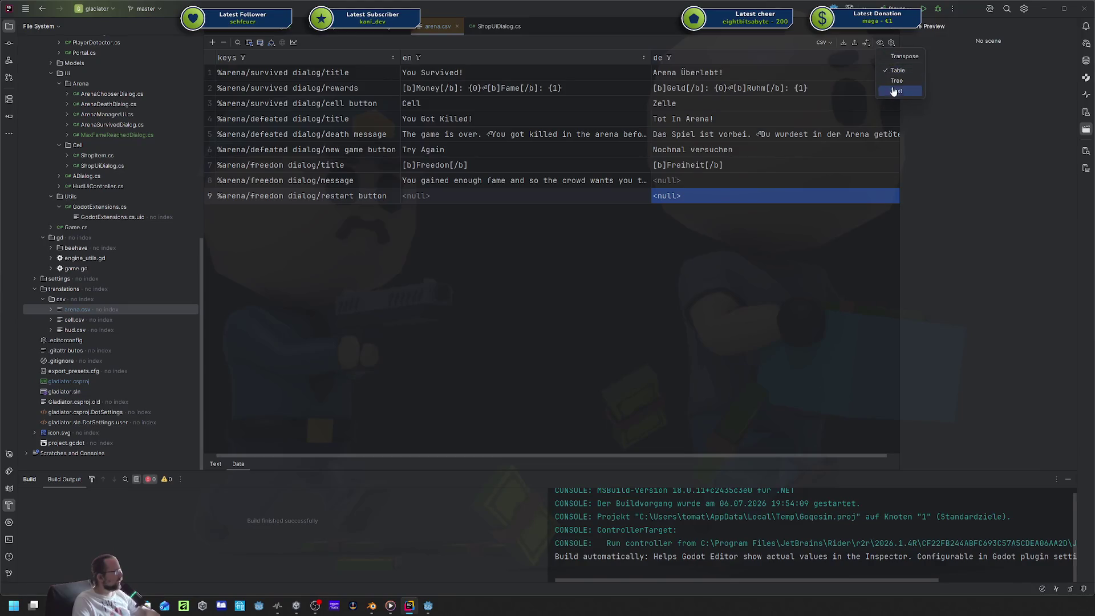
pyautogui.click(895, 56)
pyautogui.click(896, 57)
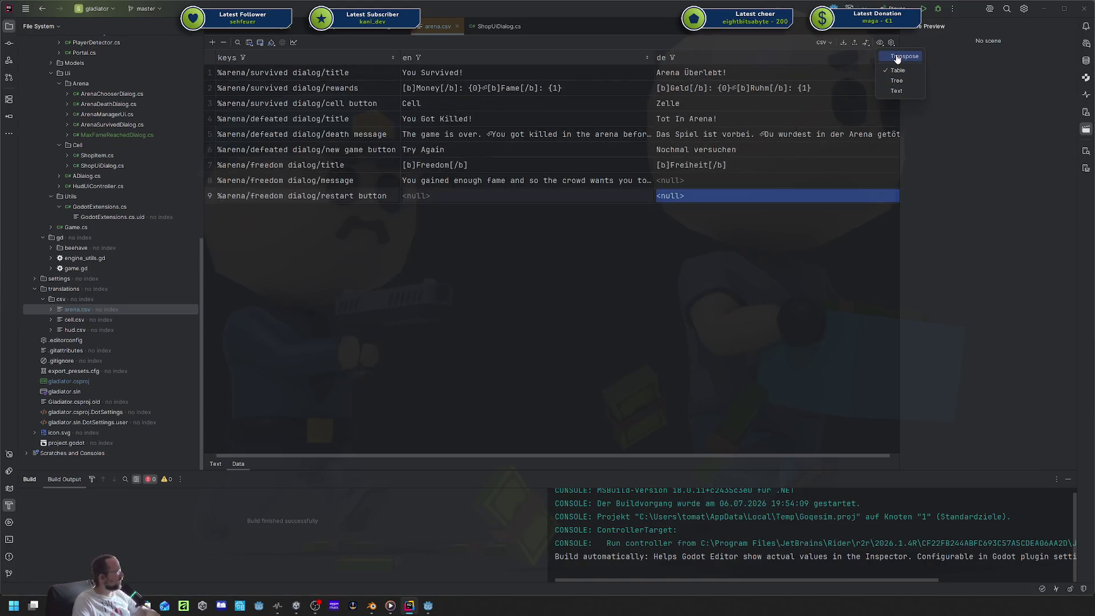
pyautogui.click(895, 81)
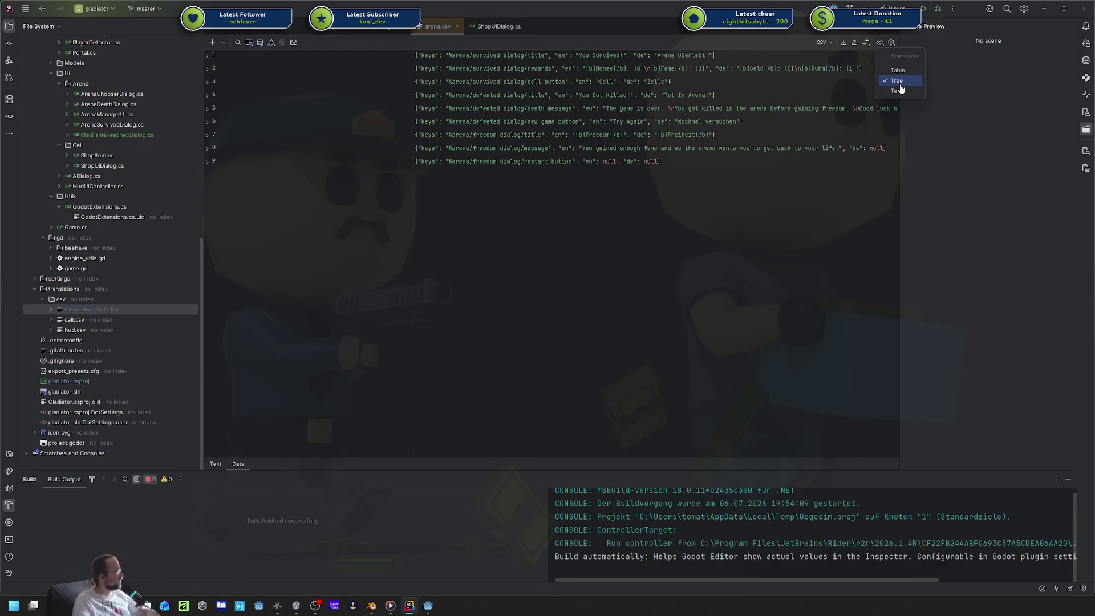
pyautogui.click(899, 74)
pyautogui.click(899, 74)
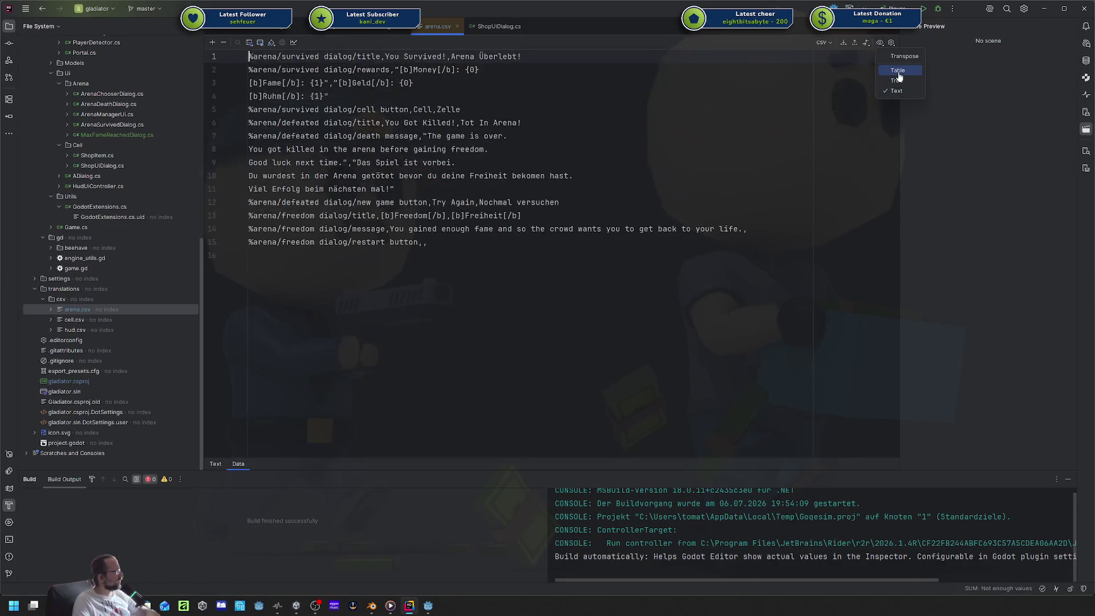
pyautogui.click(899, 73)
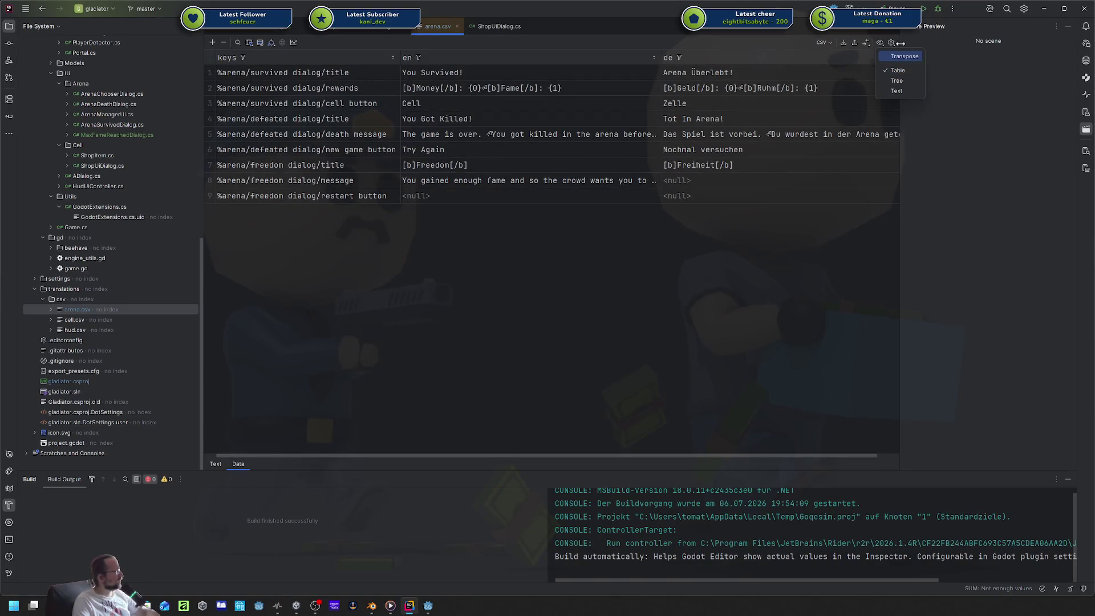
pyautogui.click(892, 42)
pyautogui.moveTo(921, 95)
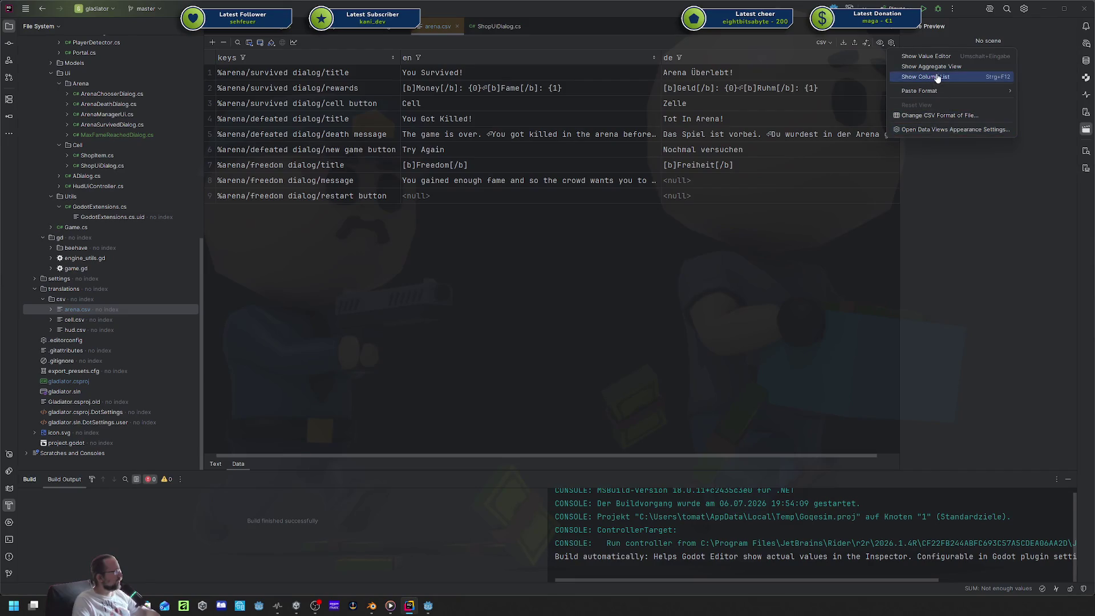
pyautogui.click(847, 196)
pyautogui.click(892, 32)
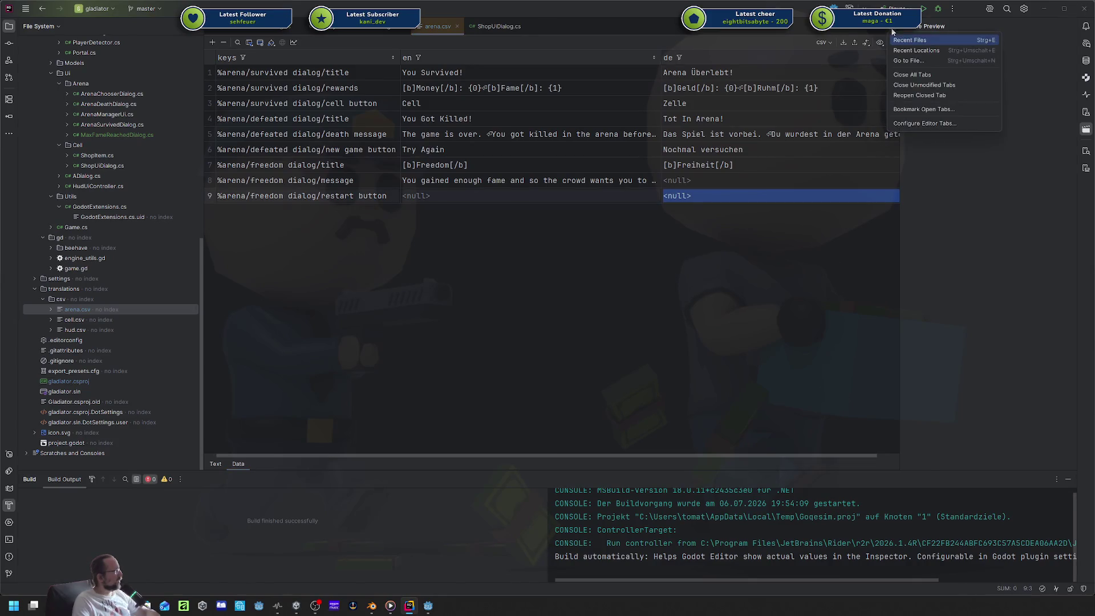
pyautogui.click(728, 250)
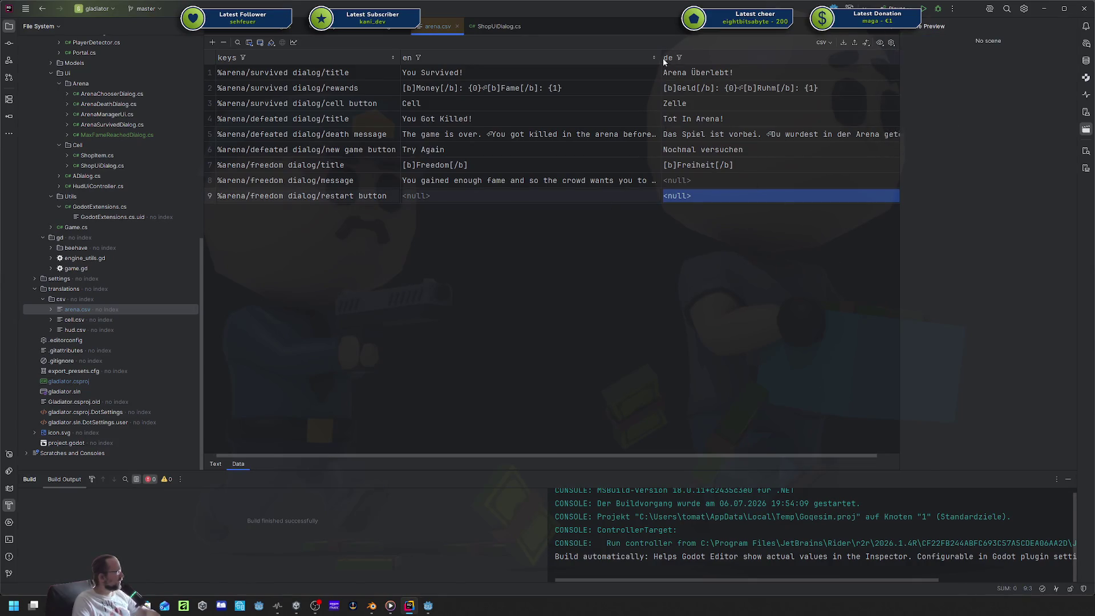
pyautogui.moveTo(661, 58)
pyautogui.mouseDown()
pyautogui.moveTo(761, 58)
pyautogui.moveTo(680, 58)
pyautogui.mouseUp()
pyautogui.click(866, 43)
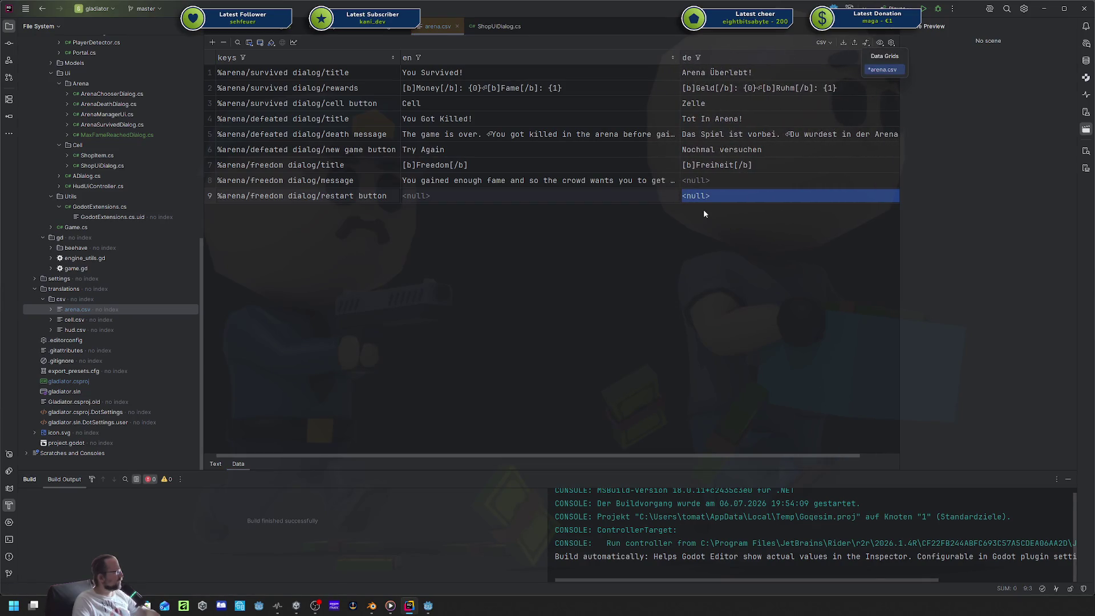
# Paste the English sentence into the message's de cell, then clear it again.
pyautogui.click(642, 182)
pyautogui.doubleClick(759, 181)
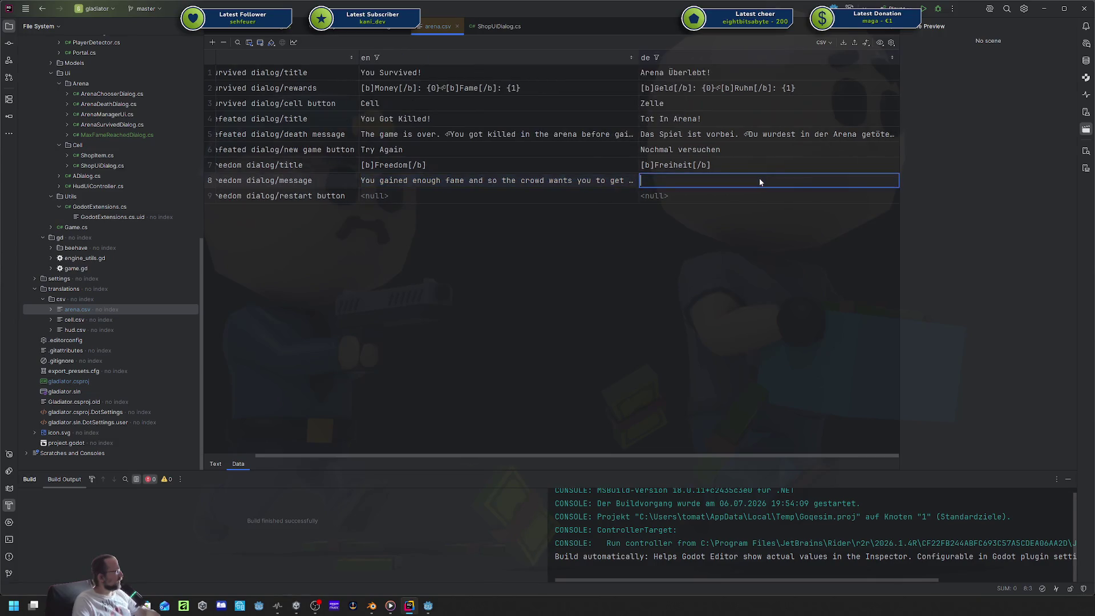
pyautogui.hotkey('ctrl', 'v')
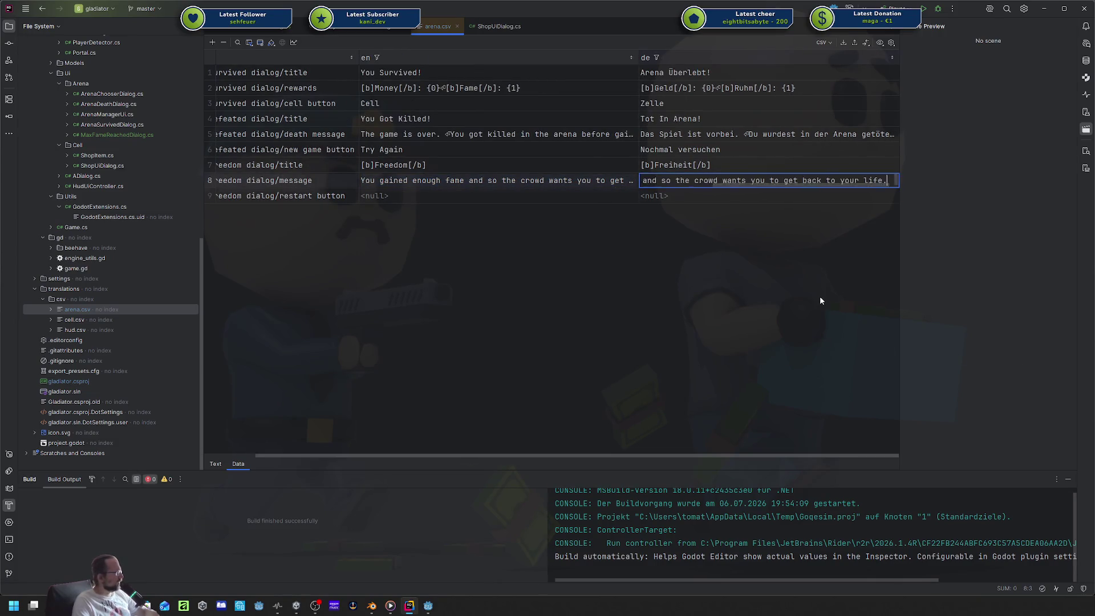
pyautogui.hotkey('ctrl', 'a')
pyautogui.press('BackSpace')
pyautogui.hotkey('alt', 'Tab')
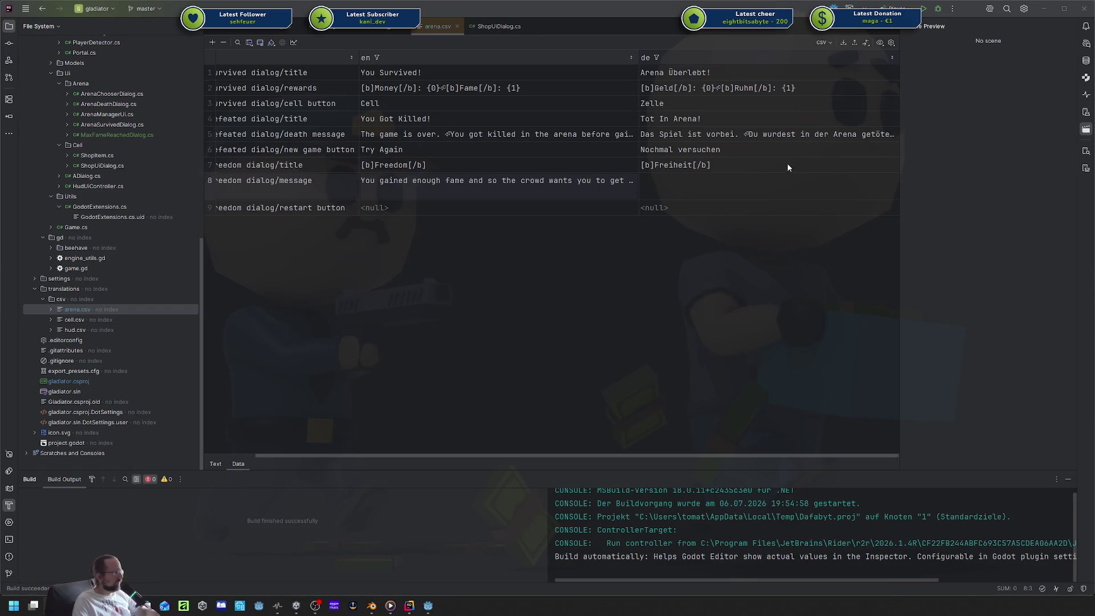
# Paste the prepared German message into the de cell and delete the commas after erlangt and möchte.
pyautogui.doubleClick(736, 182)
pyautogui.hotkey('ctrl', 'v')
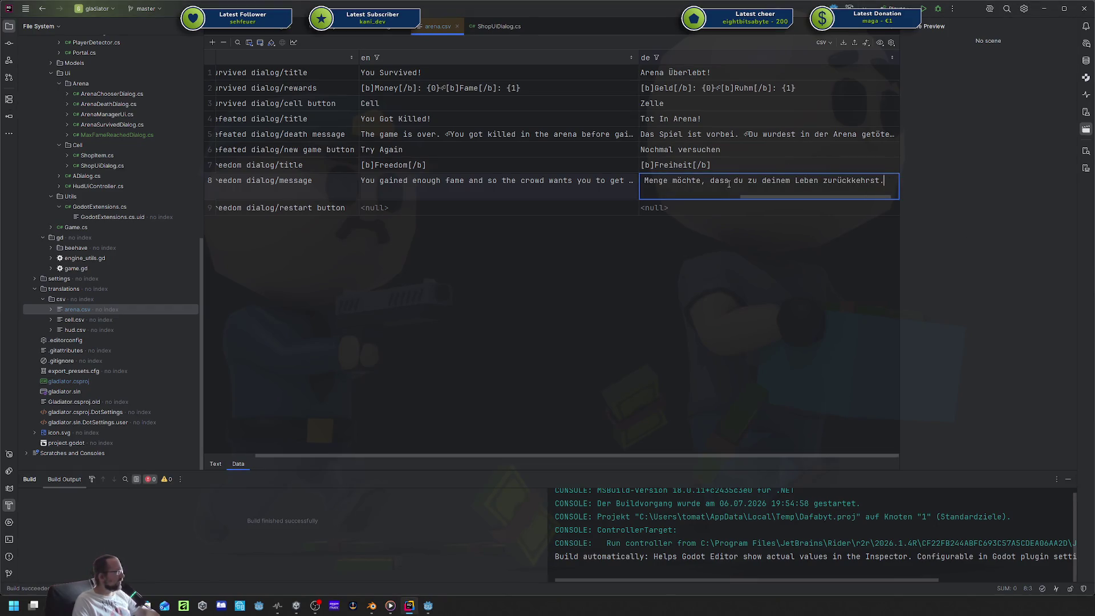
pyautogui.press('Home')
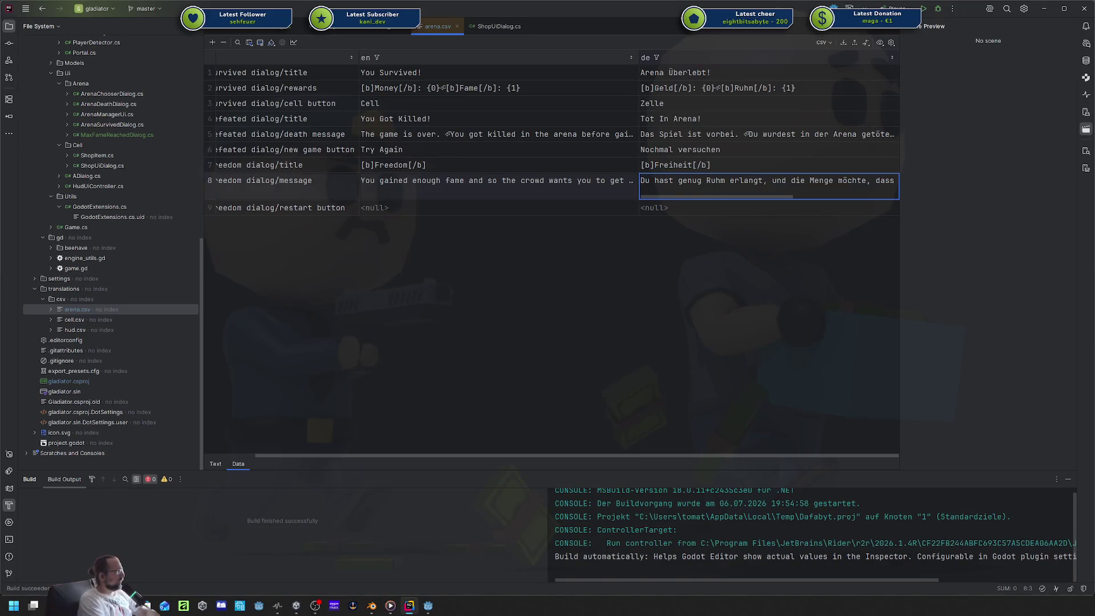
pyautogui.click(768, 181)
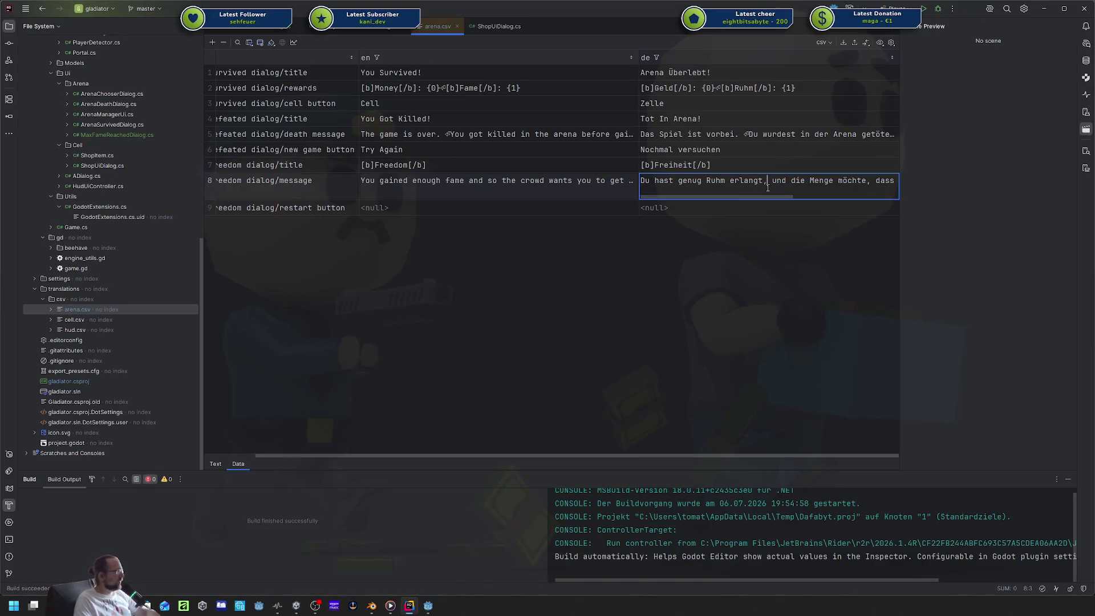
pyautogui.press('BackSpace')
pyautogui.hscroll(3, 765, 193)
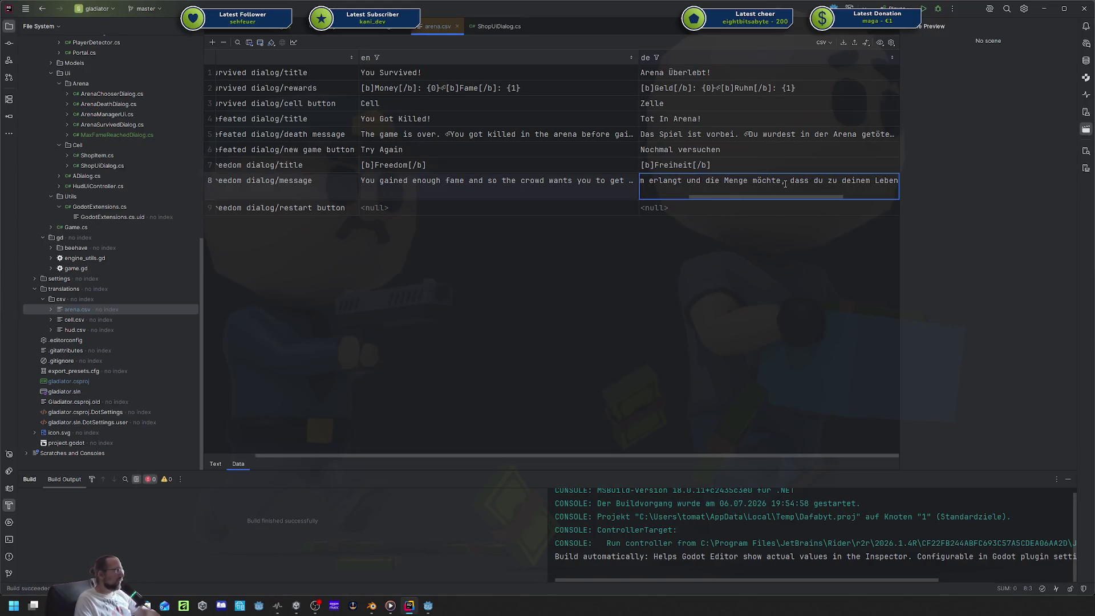
pyautogui.moveTo(784, 183); pyautogui.dragTo(776, 182)
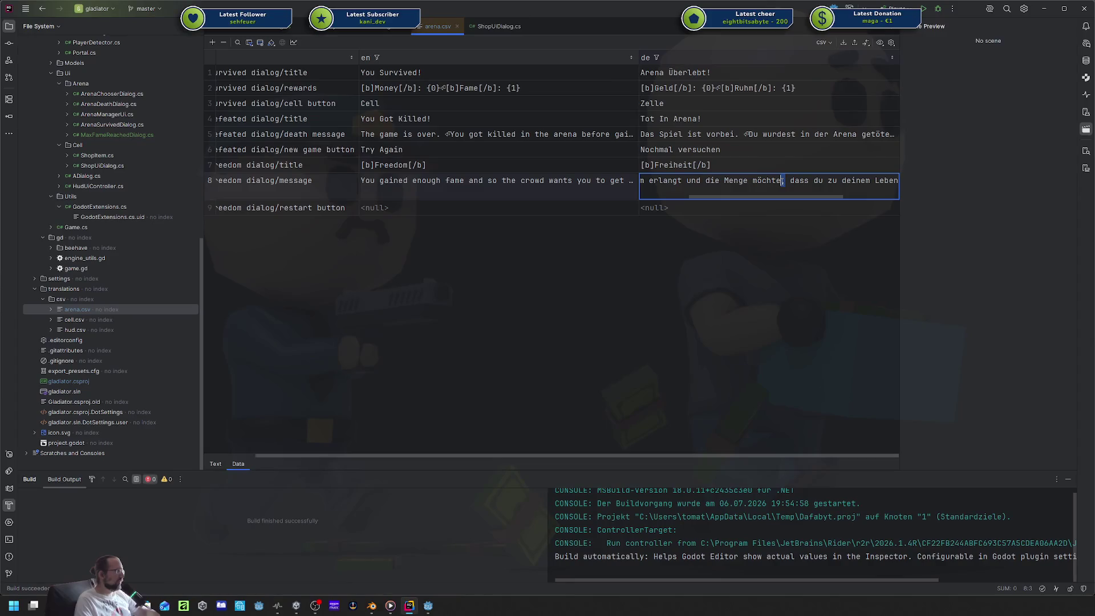
pyautogui.press('BackSpace')
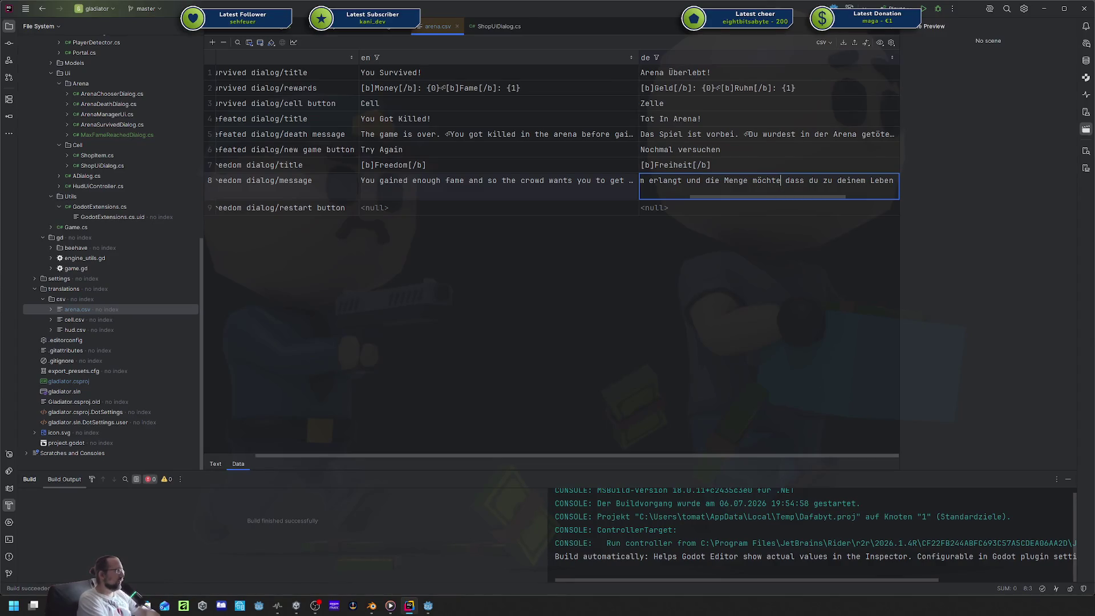
# Rewrite the German message's ending with 'will' and 'schenkt dir die Freiheit' and commit it.
pyautogui.press('End')
pyautogui.press('Home')
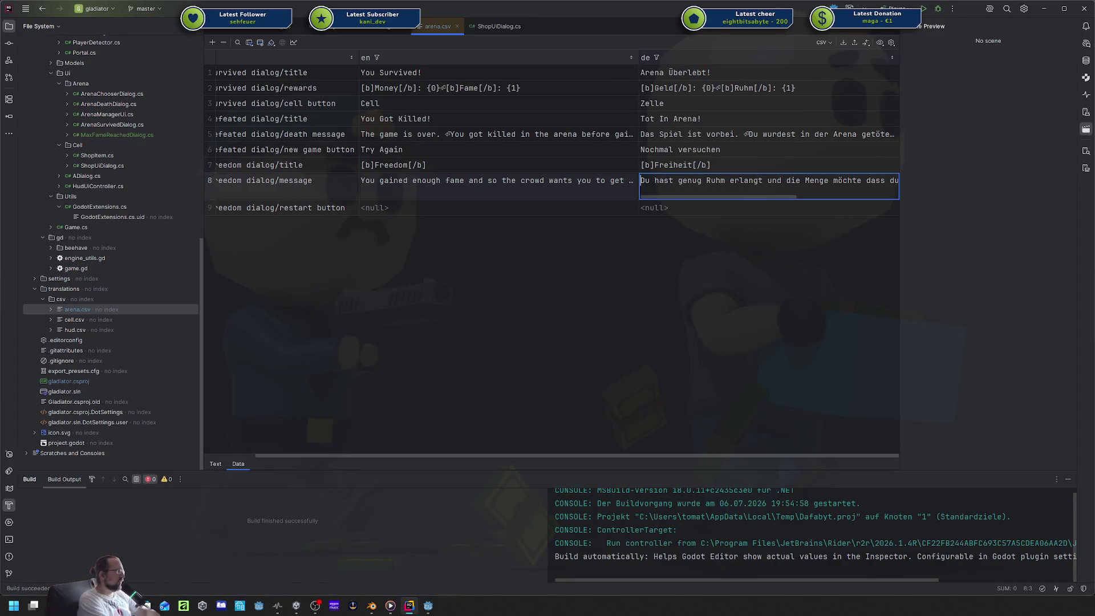
pyautogui.press('End')
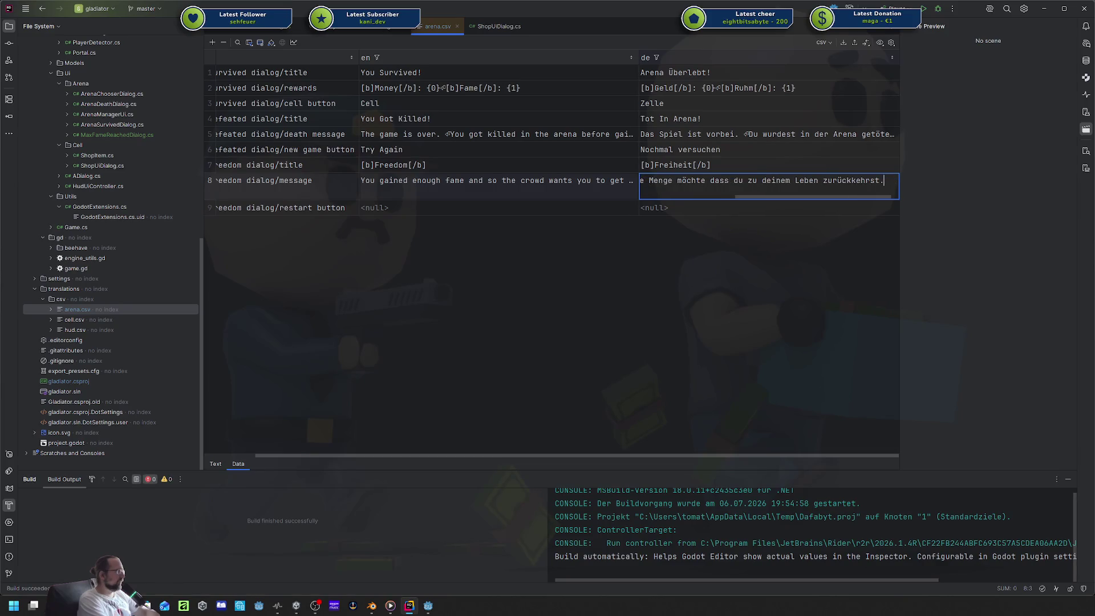
pyautogui.hotkey('ctrl', 'BackSpace')
pyautogui.hotkey('ctrl', 'BackSpace')
pyautogui.hotkey('ctrl', 'BackSpace')
pyautogui.hotkey('ctrl', 'BackSpace')
pyautogui.hotkey('ctrl', 'BackSpace')
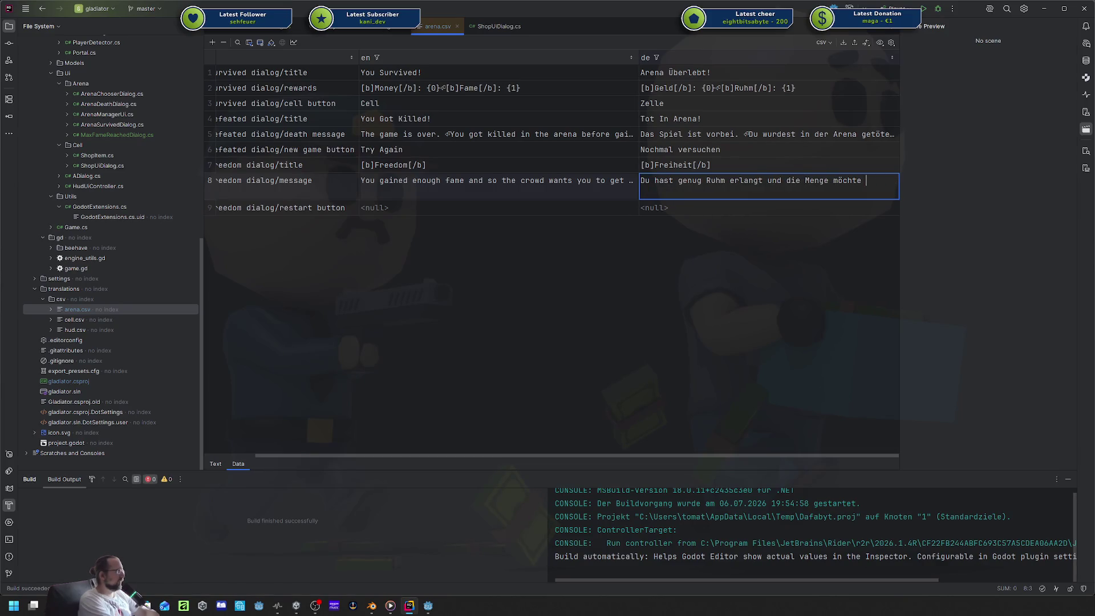
pyautogui.hotkey('ctrl', 'BackSpace')
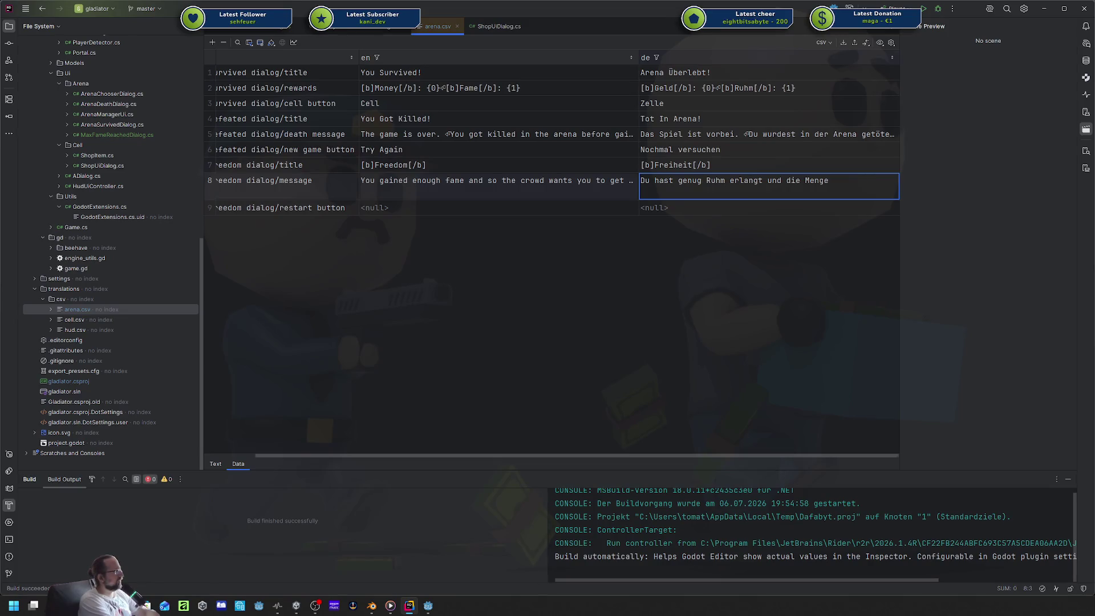
pyautogui.write('will')
pyautogui.hotkey('ctrl', 'BackSpace')
pyautogui.write('schenkt dir die Fre')
pyautogui.write('iheit!')
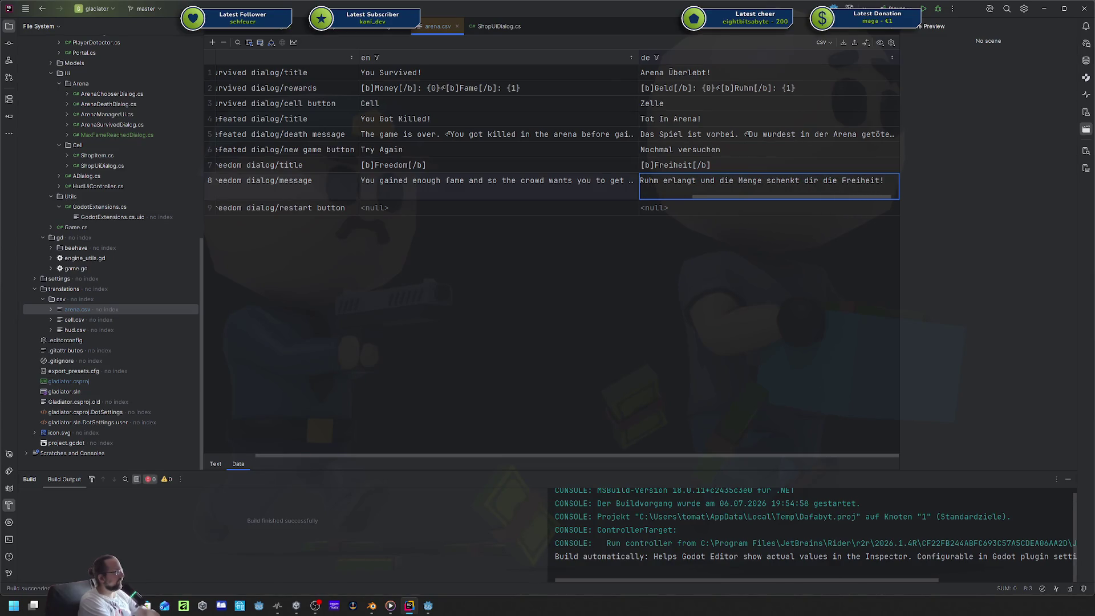
pyautogui.press('Return')
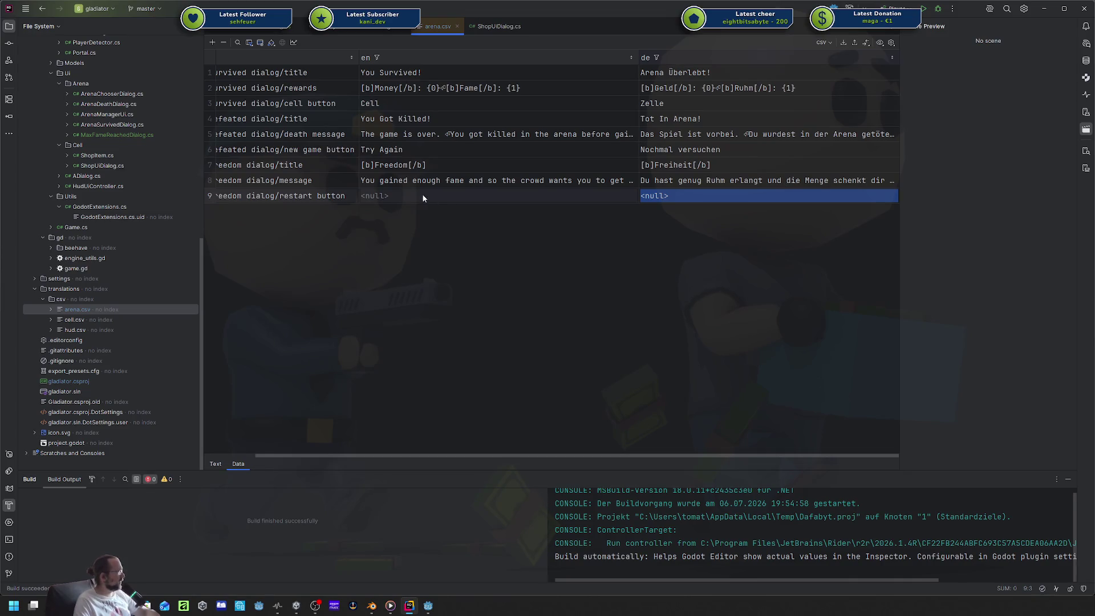
# Copy the %arena/freedom dialog/message key from its key cell.
pyautogui.doubleClick(423, 198)
pyautogui.doubleClick(408, 183)
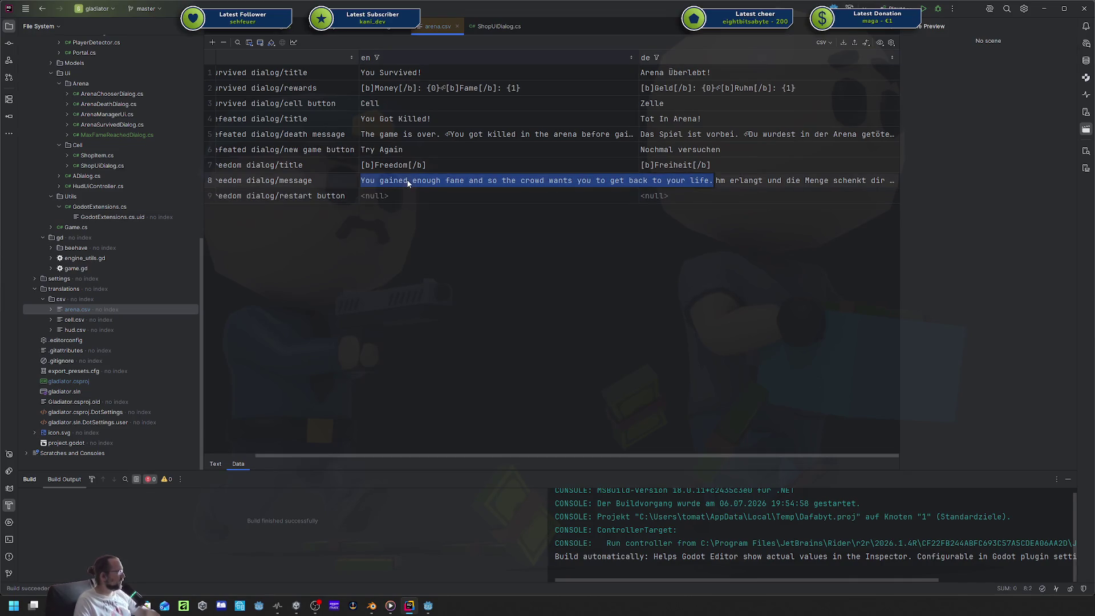
pyautogui.hotkey('shift', 'Tab')
pyautogui.doubleClick(374, 180)
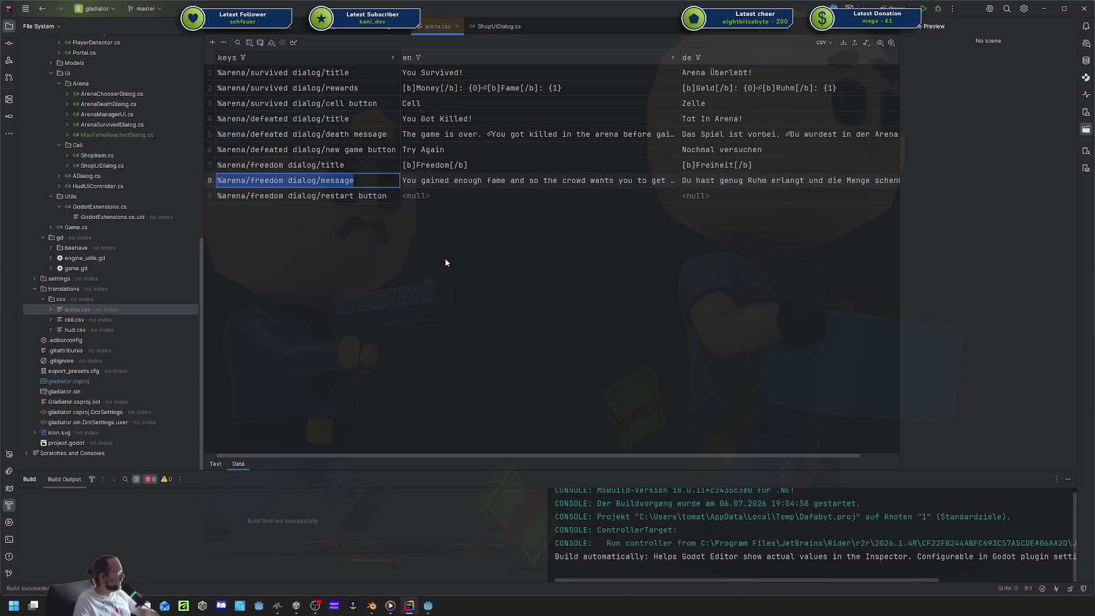
pyautogui.press('Tab')
pyautogui.press('Down')
# Set Reward Label to the message key, save the scene, and put 'Recruite me again' into row 9's en cell.
pyautogui.click(429, 606)
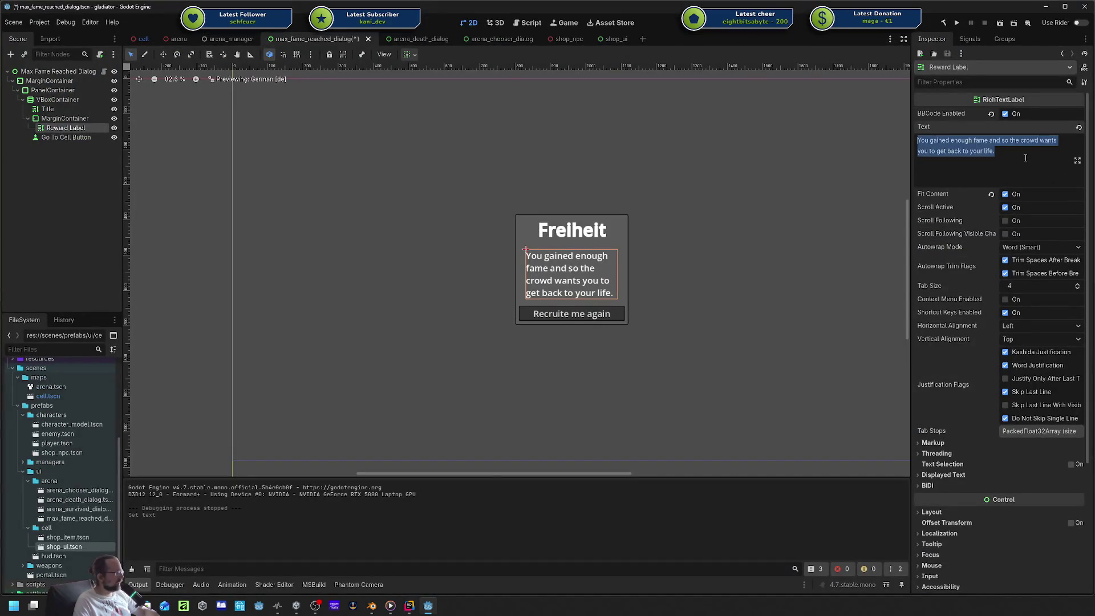
pyautogui.write('%arena/freedom dialog/message')
pyautogui.hotkey('ctrl', 's')
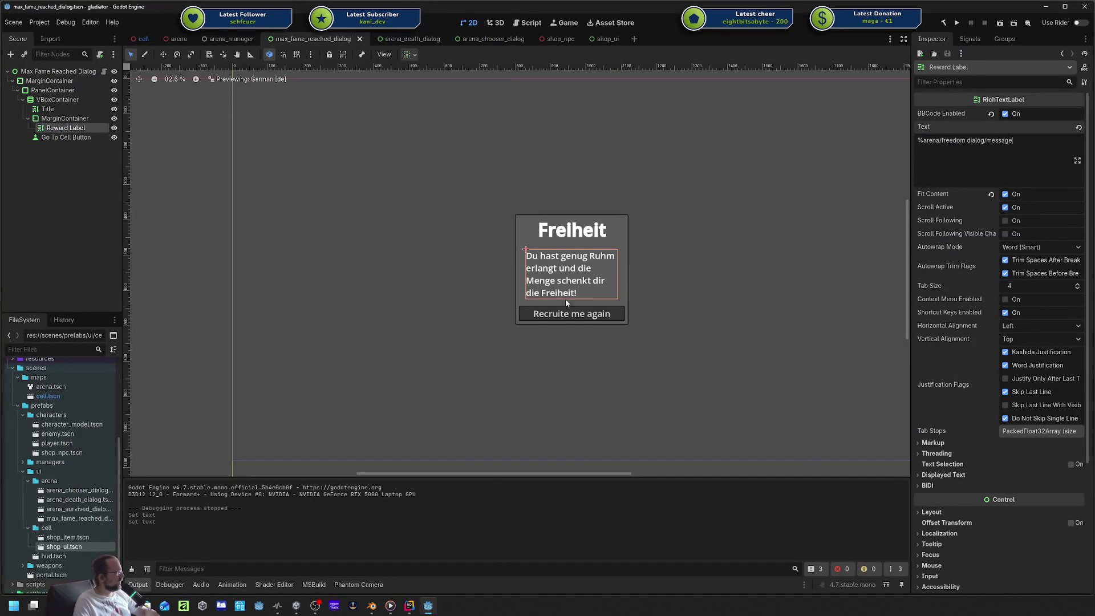
pyautogui.click(70, 138)
pyautogui.moveTo(969, 127); pyautogui.dragTo(794, 120)
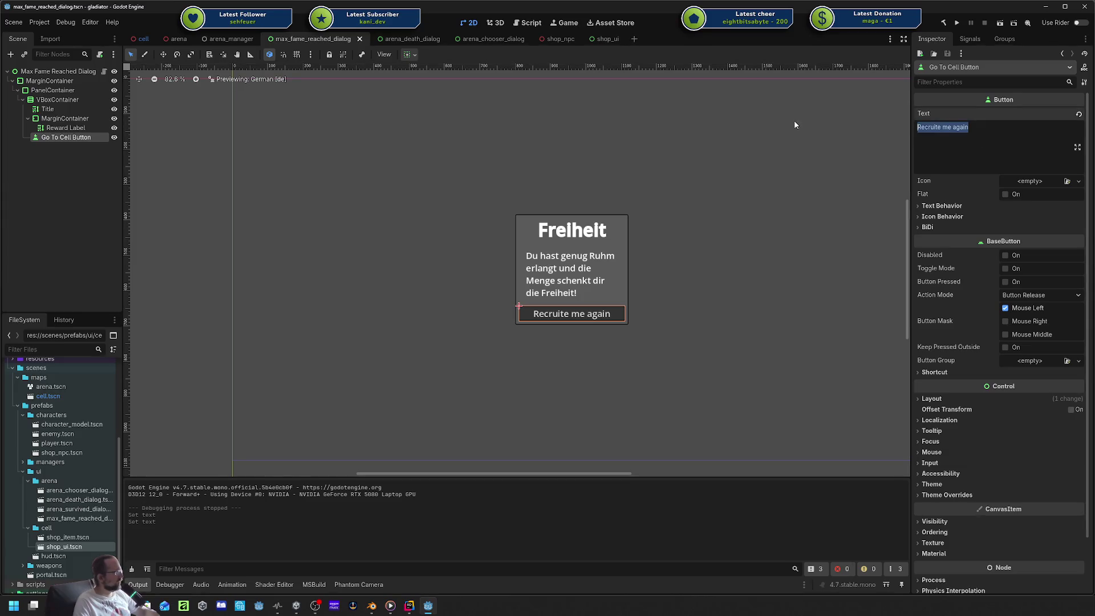
pyautogui.hotkey('alt', 'Tab')
pyautogui.doubleClick(472, 194)
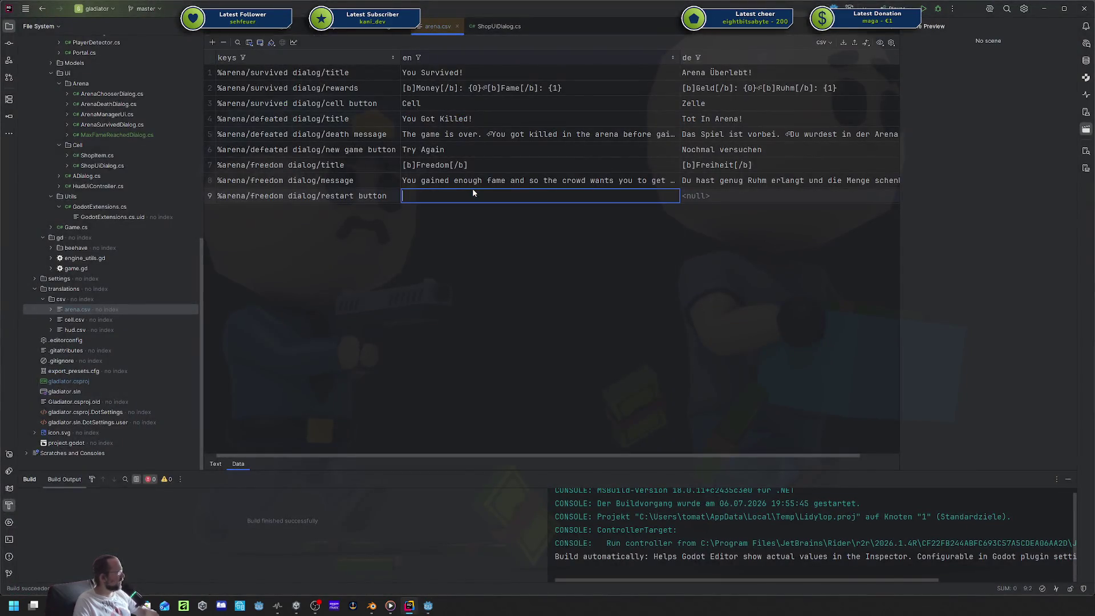
# Enter 'Nochmal! Nochmal!' as the restart button's German text and select its key.
pyautogui.click(791, 186)
pyautogui.doubleClick(787, 195)
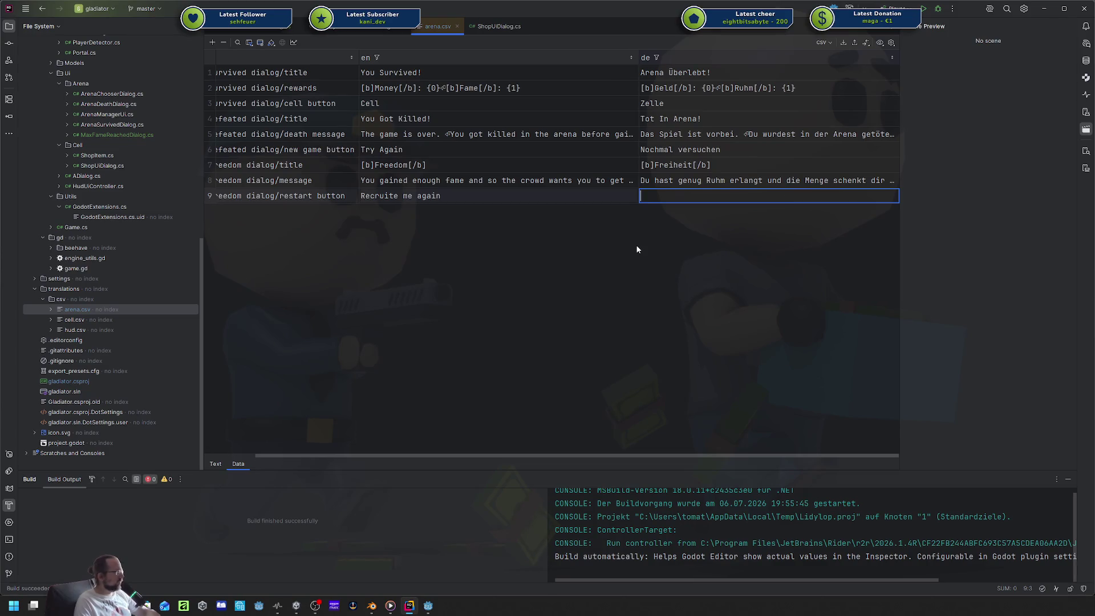
pyautogui.hotkey('alt', 'Tab')
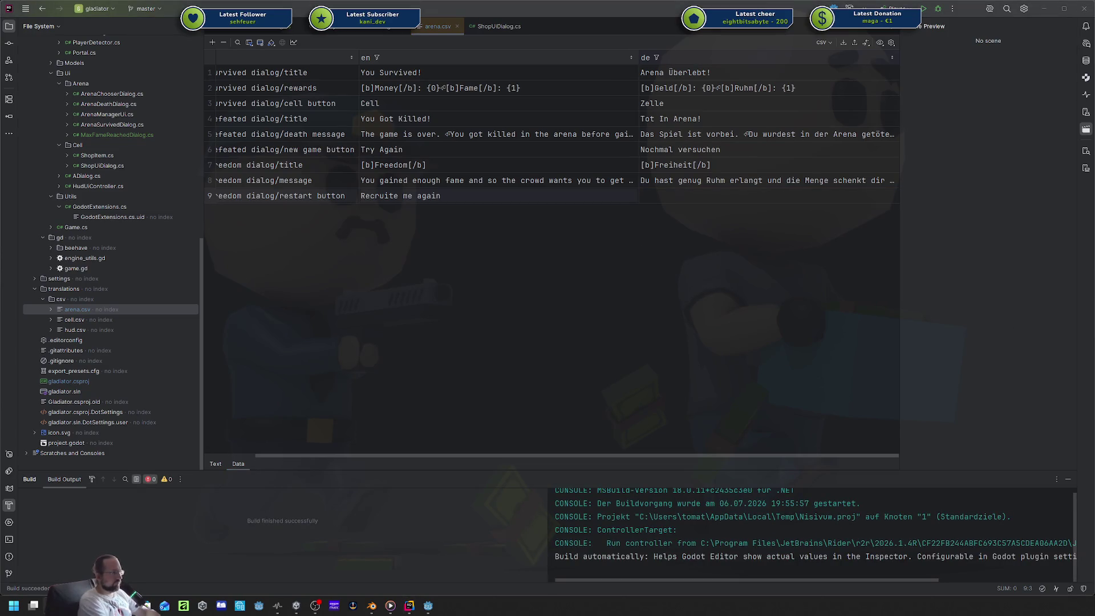
pyautogui.doubleClick(706, 197)
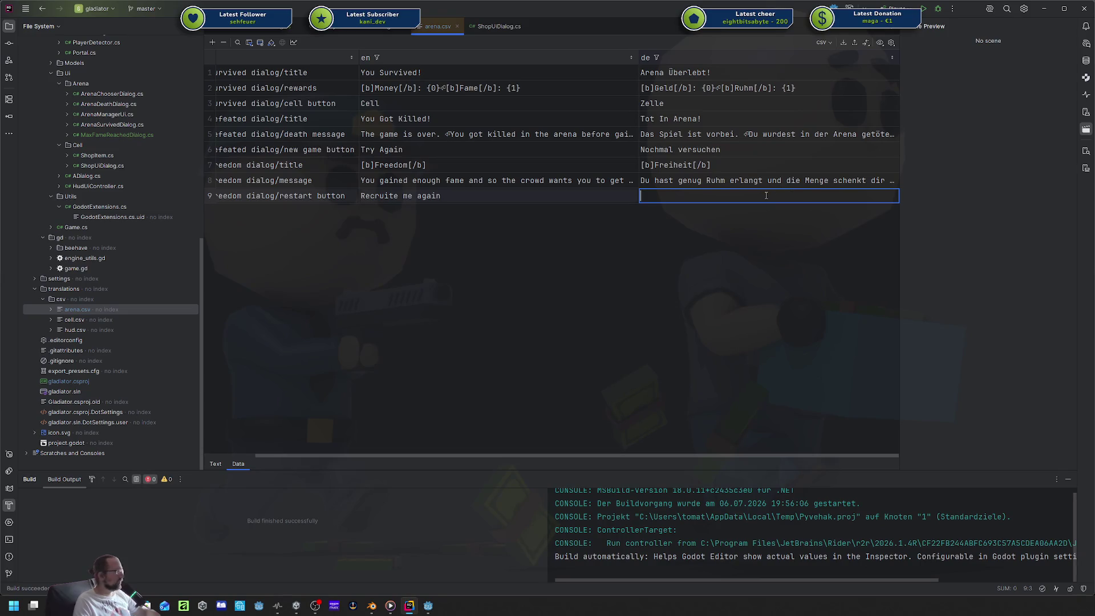
pyautogui.write('Noc')
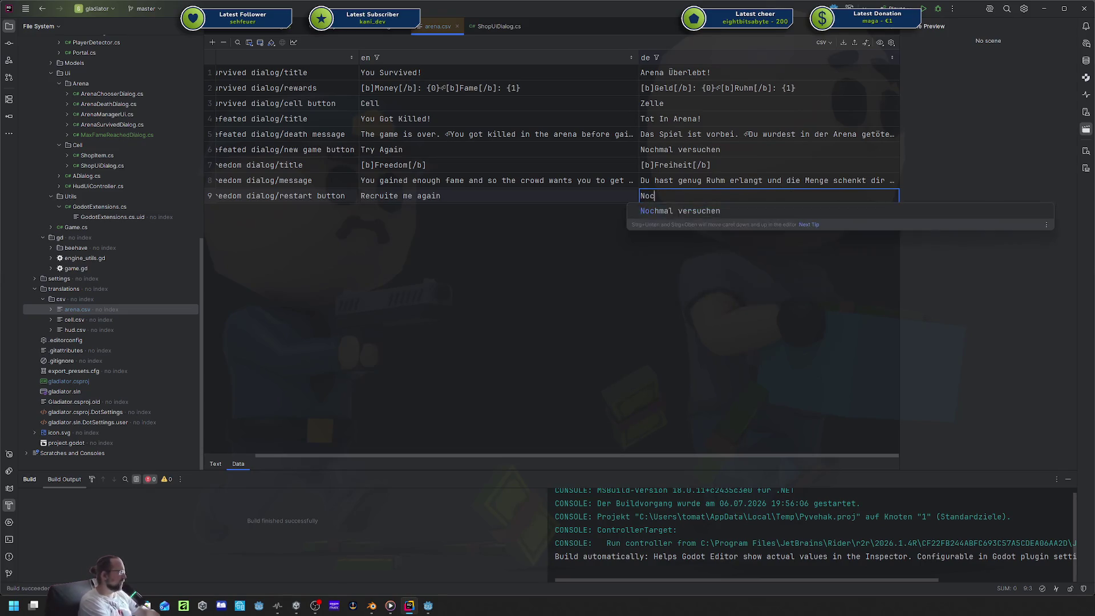
pyautogui.write('hmal! Noch')
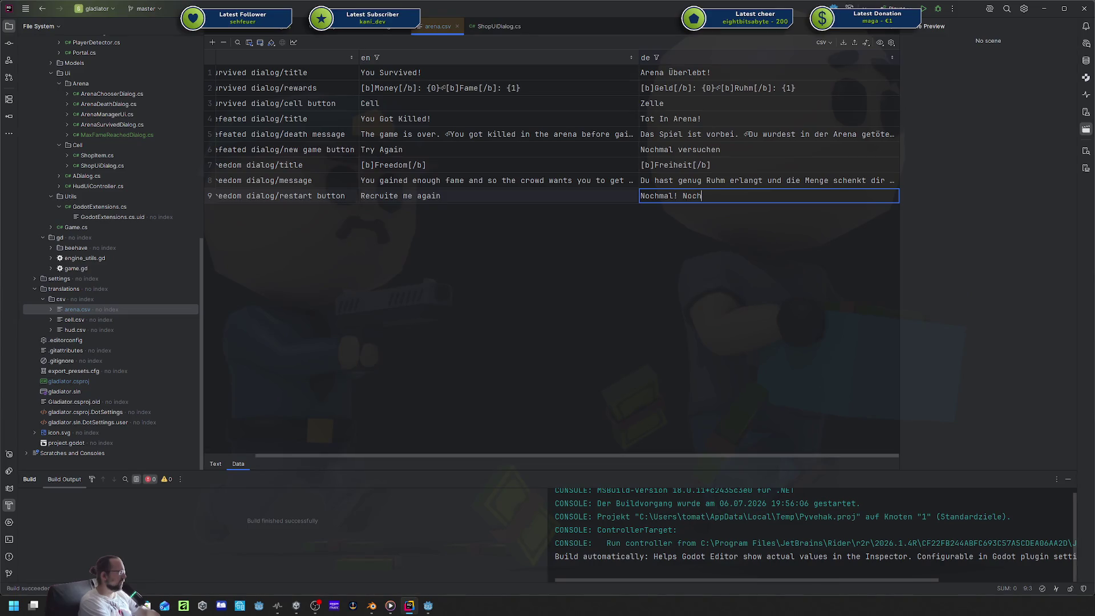
pyautogui.write('mal!')
pyautogui.click(556, 199)
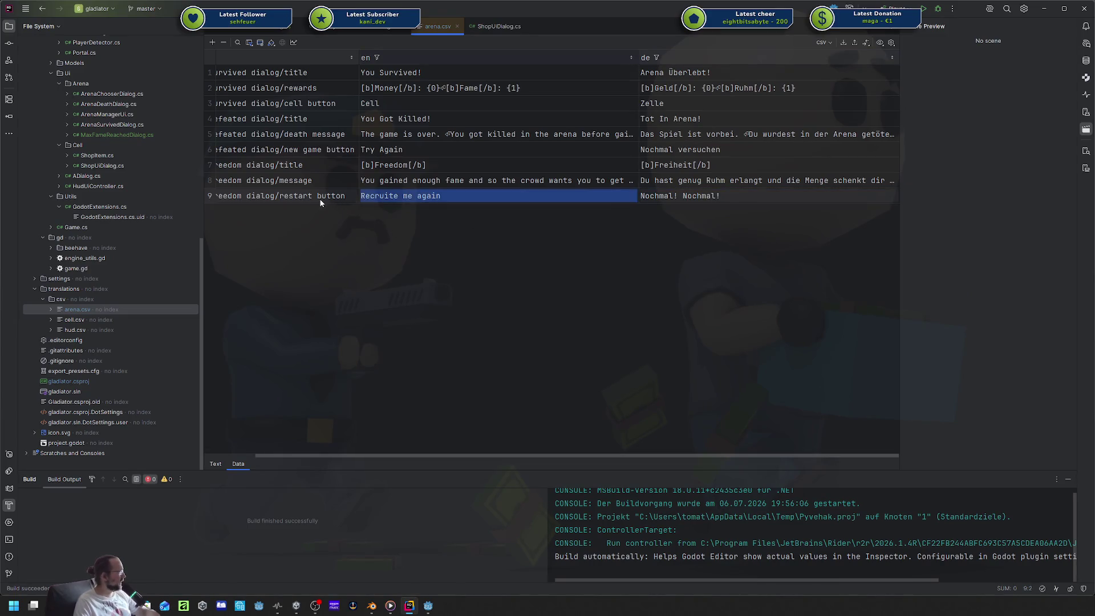
pyautogui.click(319, 199)
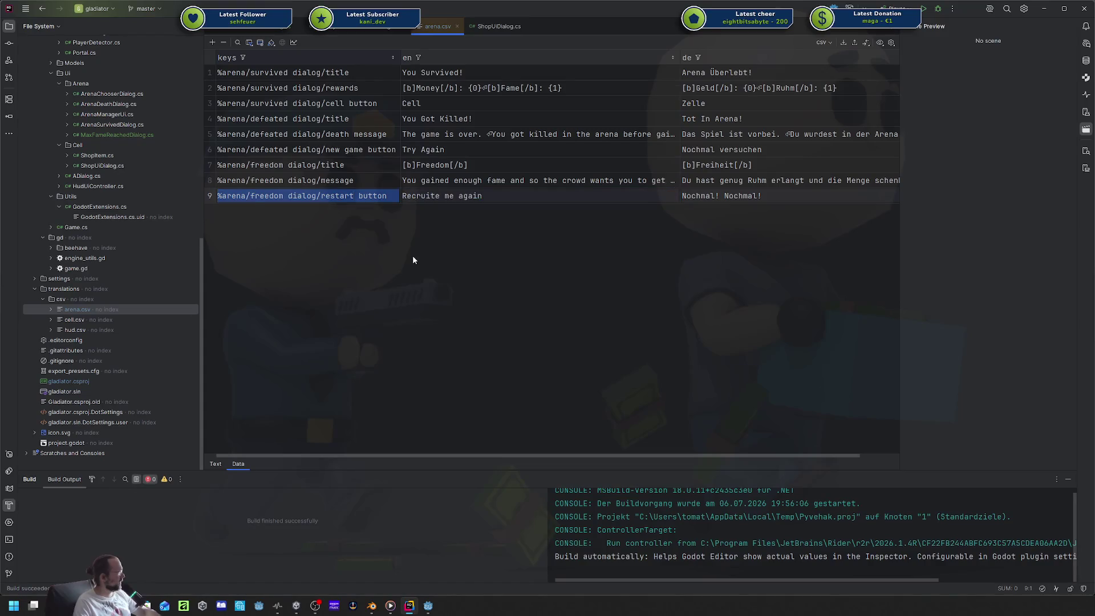
pyautogui.hotkey('alt', 'Tab')
# Replace the Go To Cell Button text with the %arena/freedom dialog/restart button key.
pyautogui.click(1000, 156)
pyautogui.hotkey('ctrl', 'shift', 'Left')
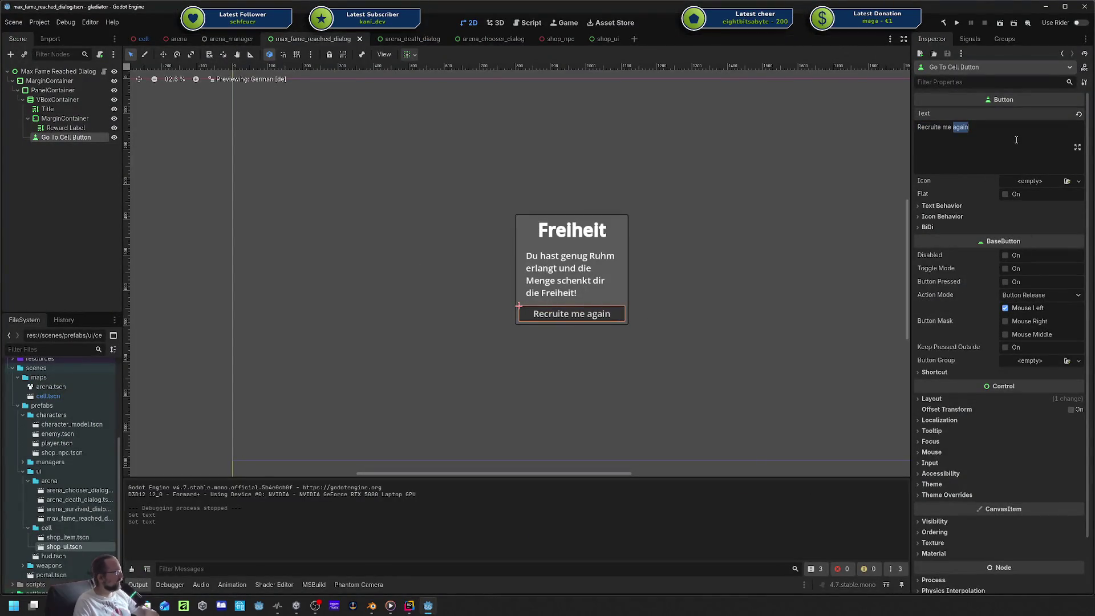
pyautogui.hotkey('ctrl', 'a')
pyautogui.write('%arena/freedom dialog/restart button')
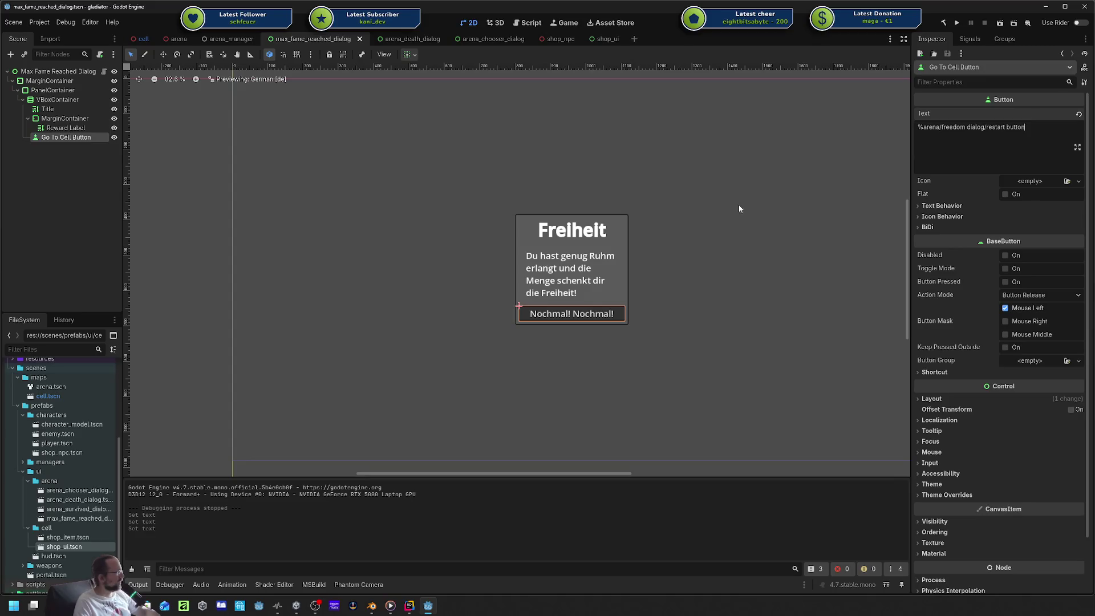
# Switch the canvas translation preview back to English and return to Rider's arena.csv.
pyautogui.click(384, 54)
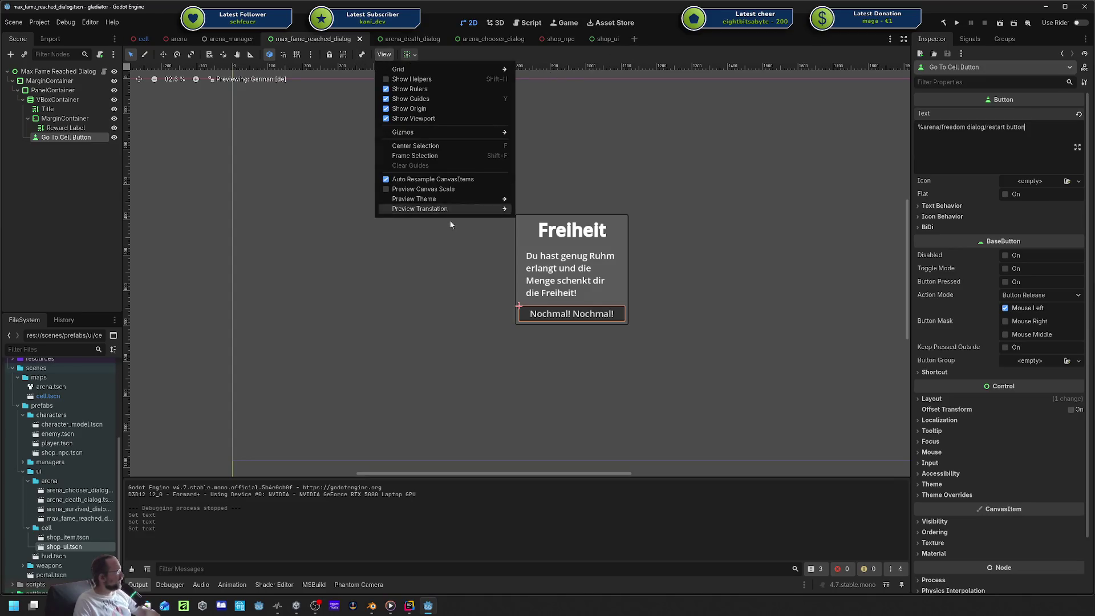
pyautogui.moveTo(440, 204)
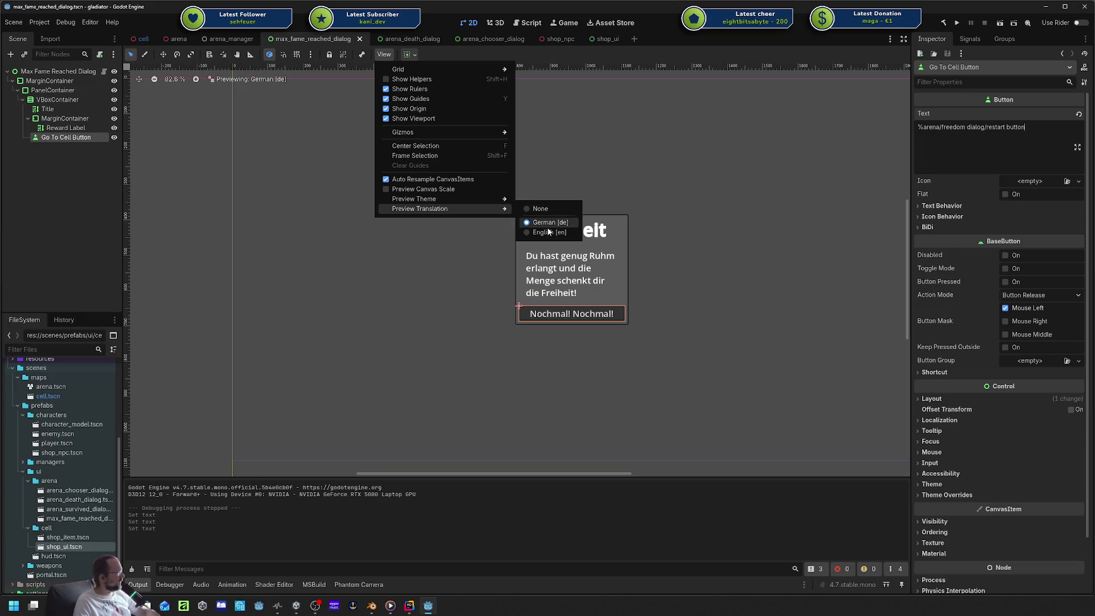
pyautogui.click(547, 232)
pyautogui.click(214, 262)
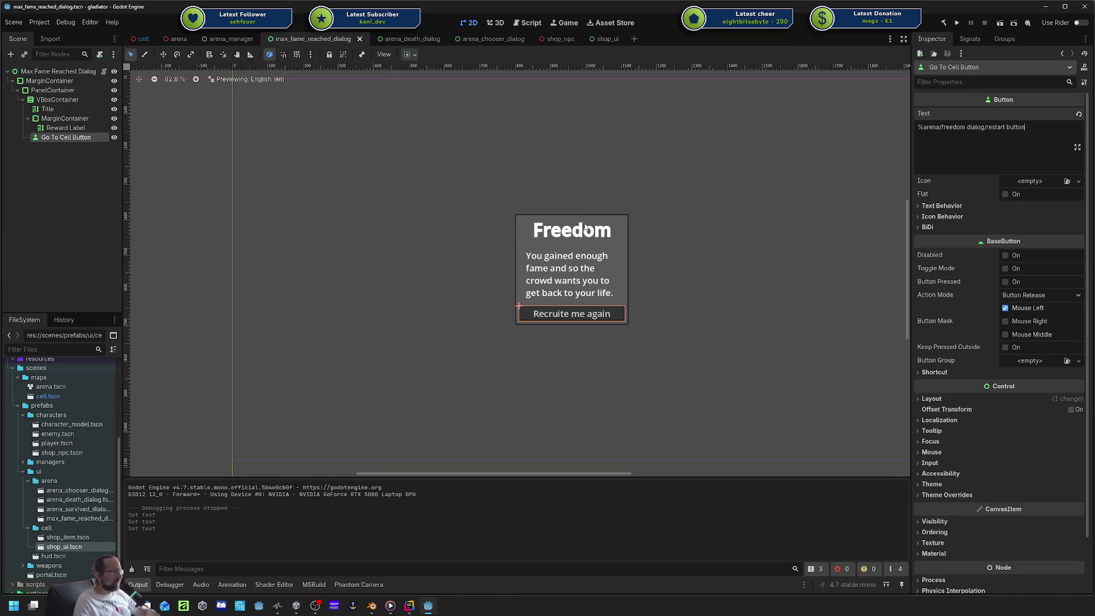
pyautogui.scroll(-1, 519, 219)
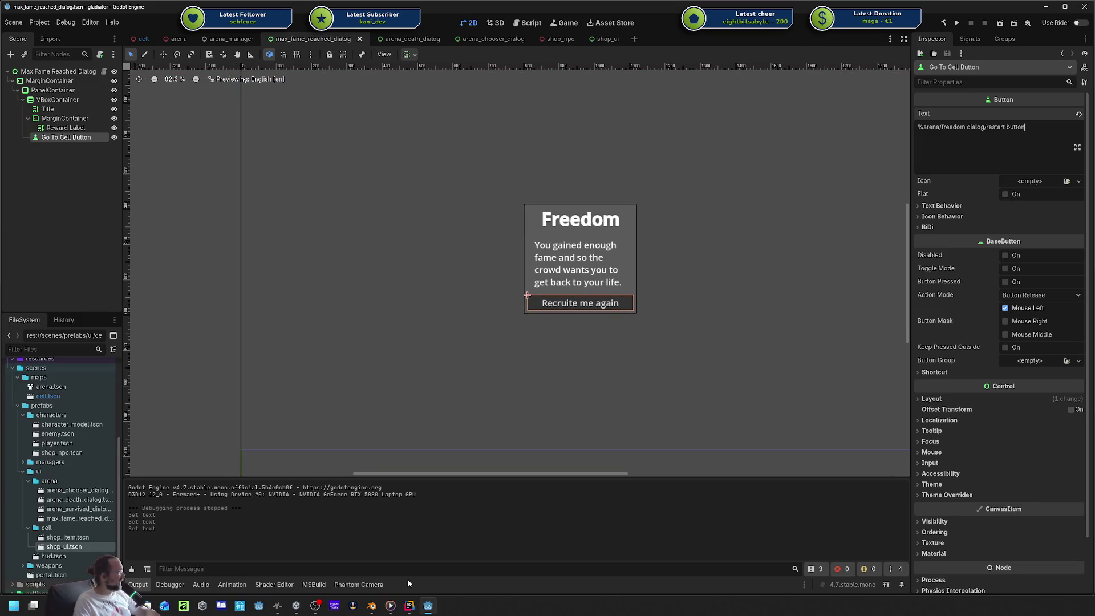
pyautogui.click(407, 603)
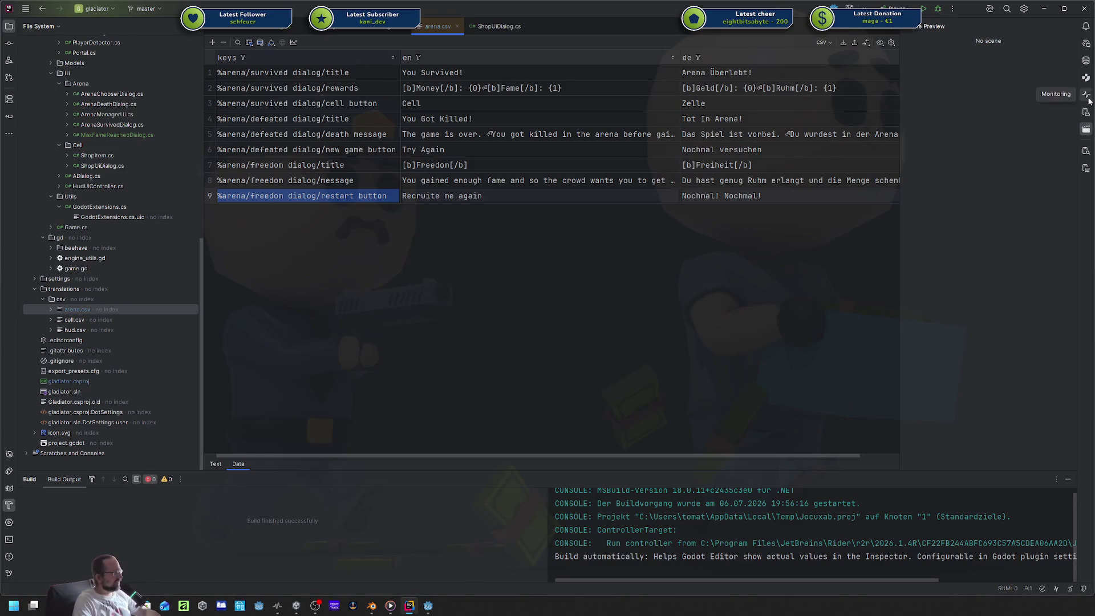
# Check row 9's texts, deselect the button in Godot, and bring the Codecks card window into view.
pyautogui.press('Right')
pyautogui.press('Right')
pyautogui.press('Left')
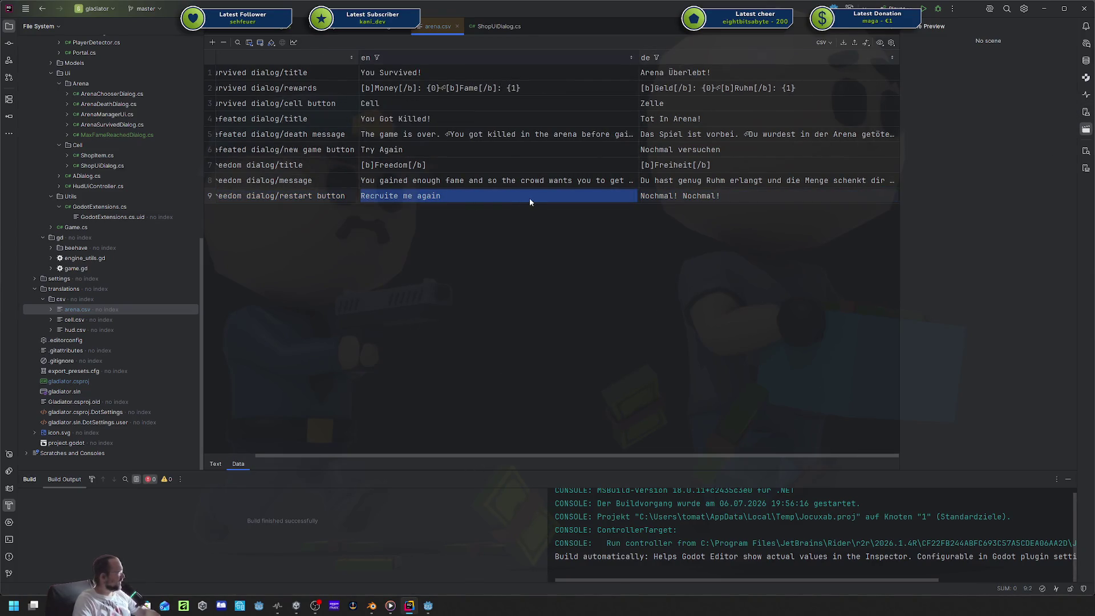
pyautogui.click(428, 606)
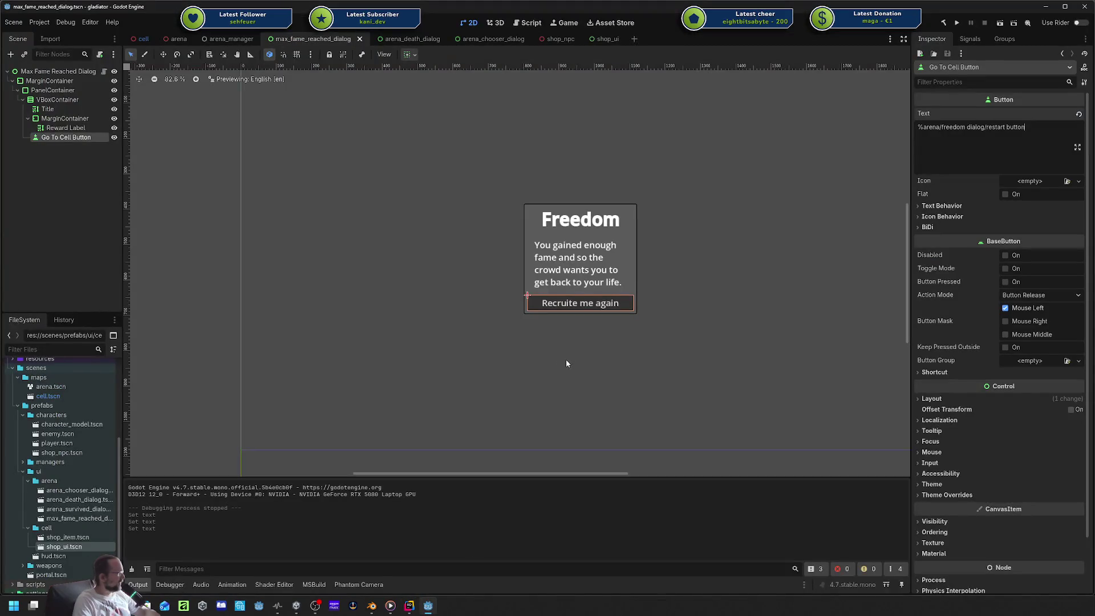
pyautogui.click(465, 448)
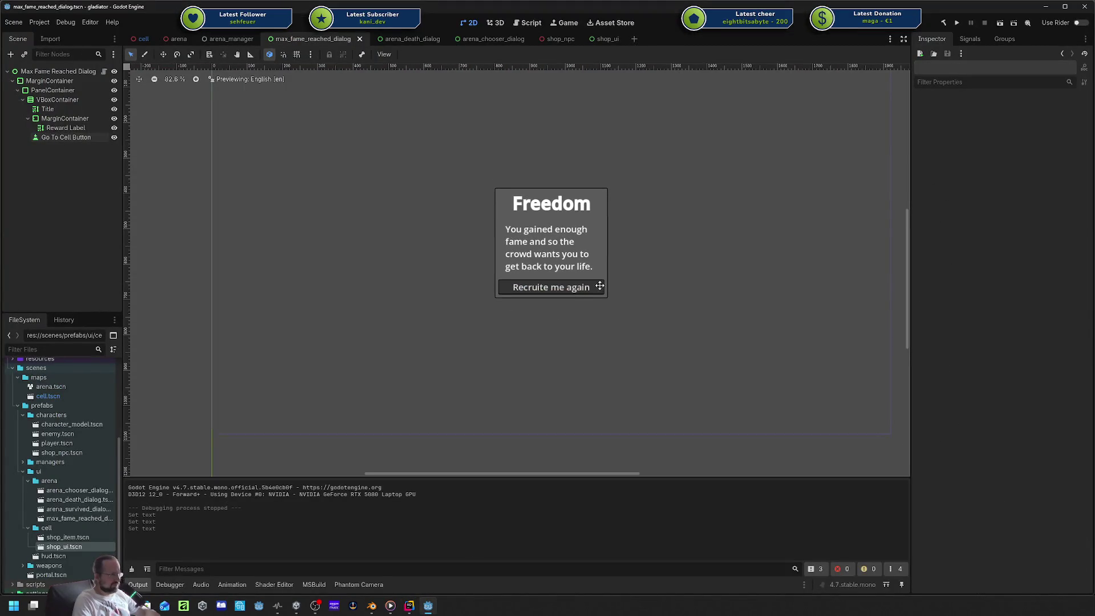
pyautogui.moveTo(600, 286); pyautogui.dragTo(600, 291)
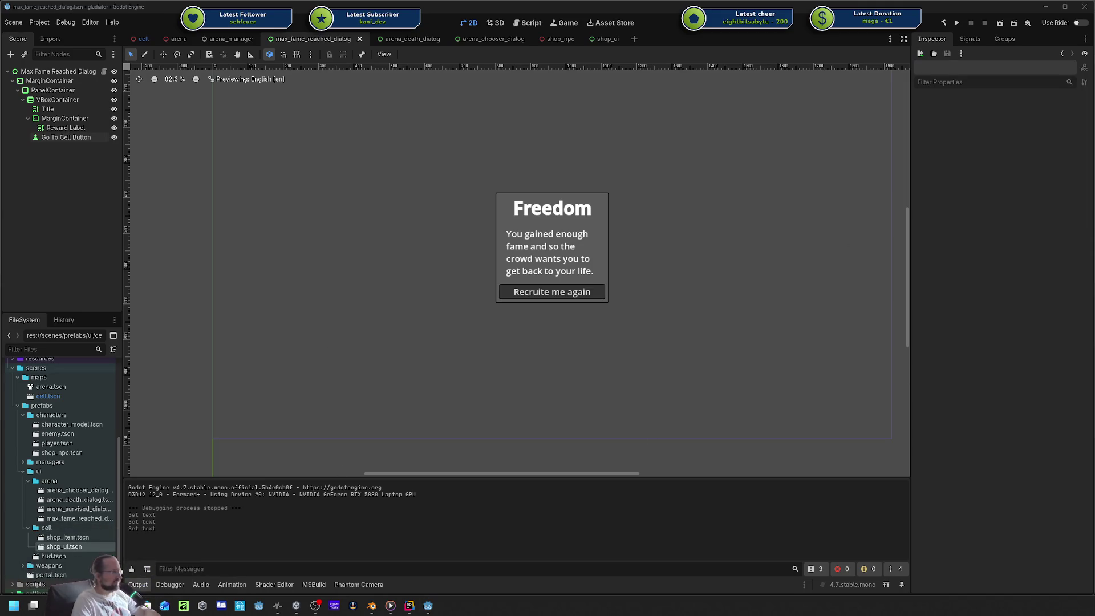
pyautogui.moveTo(1094, 71)
pyautogui.mouseDown()
pyautogui.moveTo(586, 70)
pyautogui.moveTo(260, 45)
pyautogui.mouseUp()
# Tick Restart Button and Localized on the card, copy card id $3x7, and hide the browser.
pyautogui.click(237, 301)
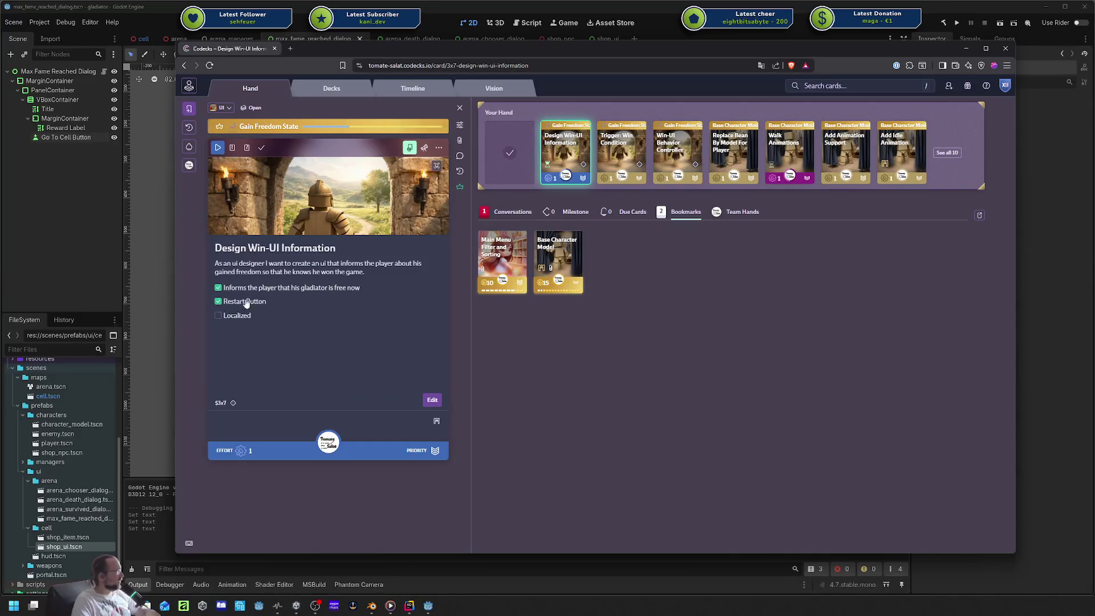
pyautogui.click(236, 317)
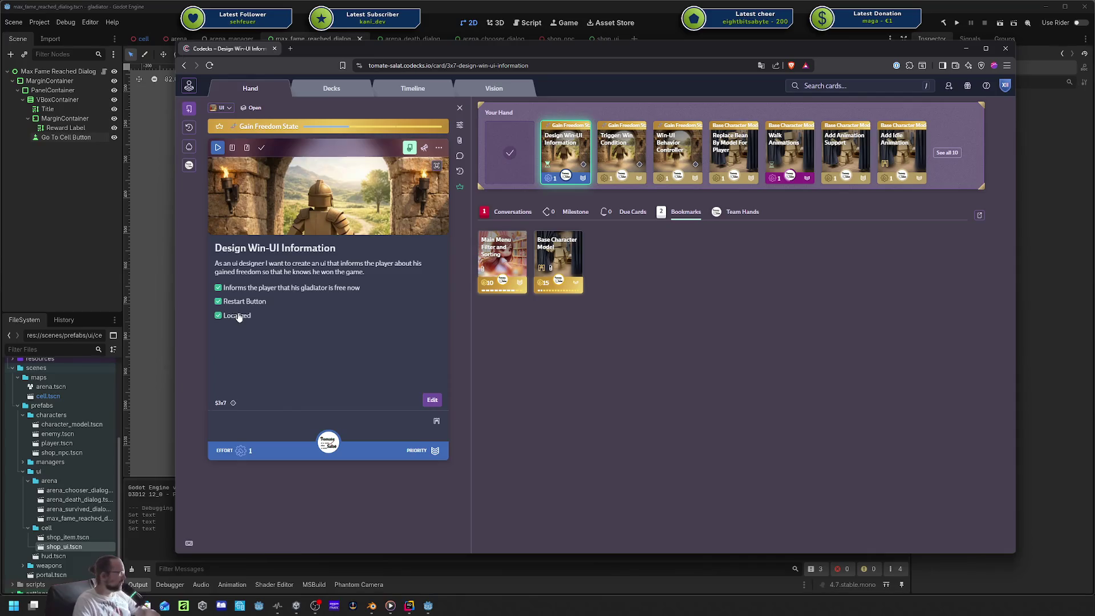
pyautogui.click(220, 403)
pyautogui.press('super+Down')
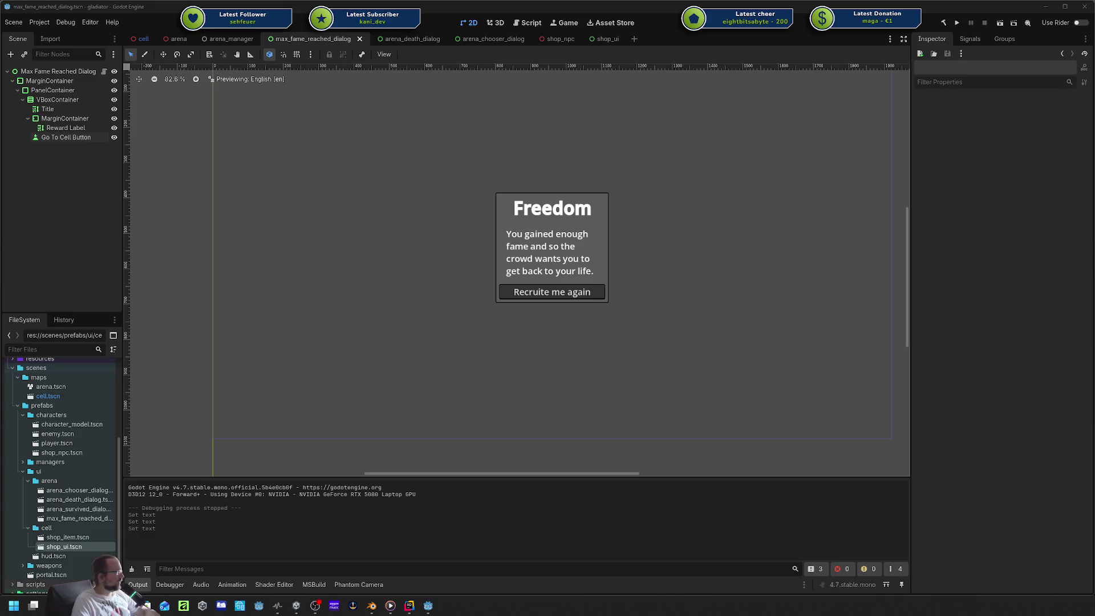
# Commit all 12 changed files, including unversioned ones, with the message '$3x7 added win ui'.
pyautogui.click(408, 606)
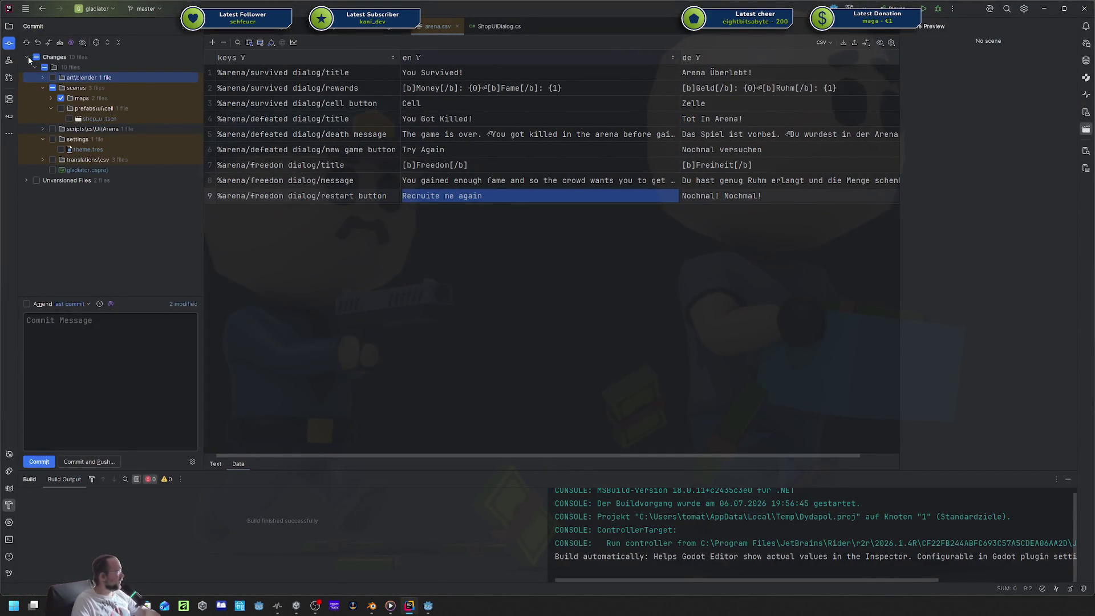
pyautogui.click(31, 180)
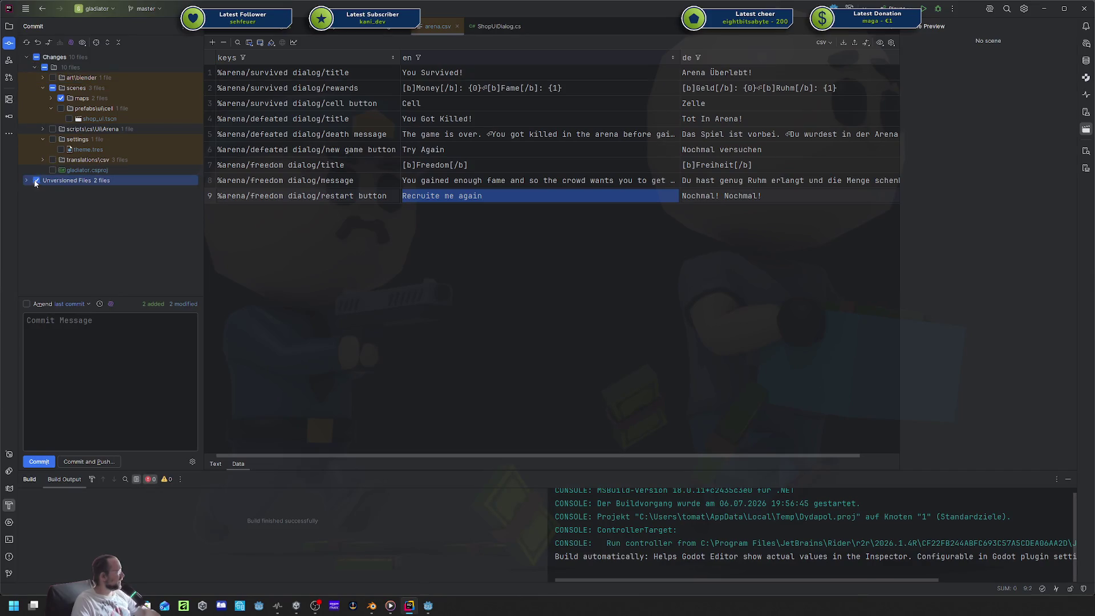
pyautogui.click(37, 57)
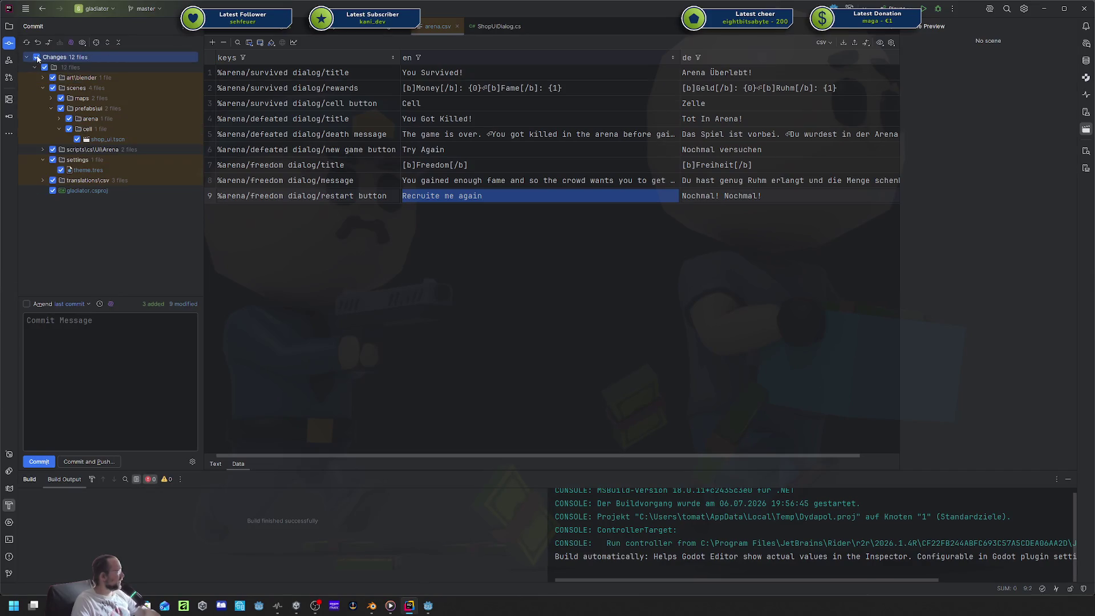
pyautogui.click(99, 380)
pyautogui.write('$3x7 ')
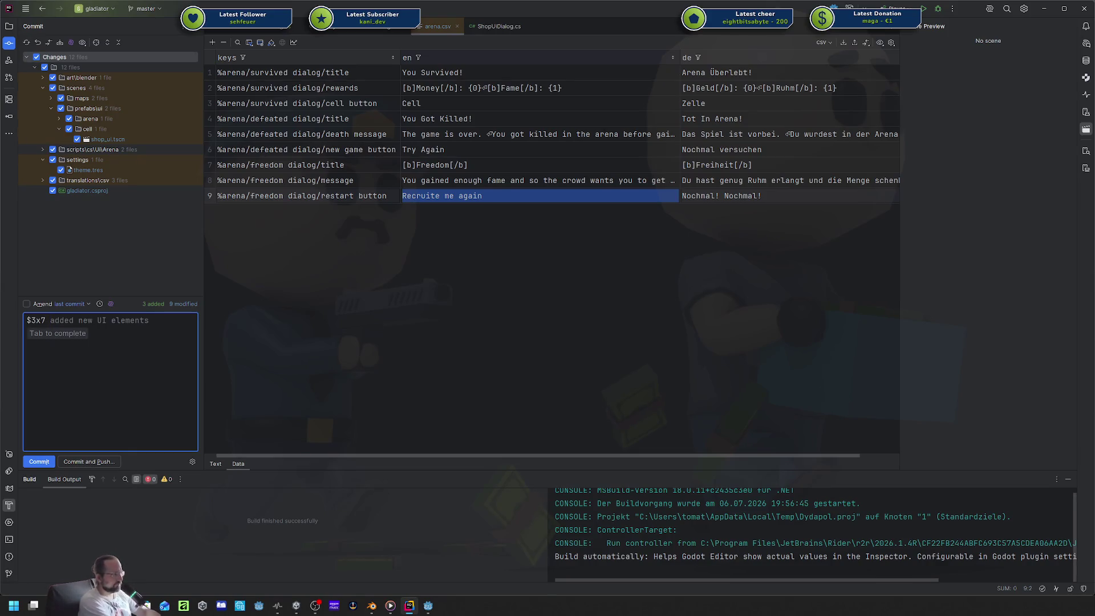
pyautogui.write('adde')
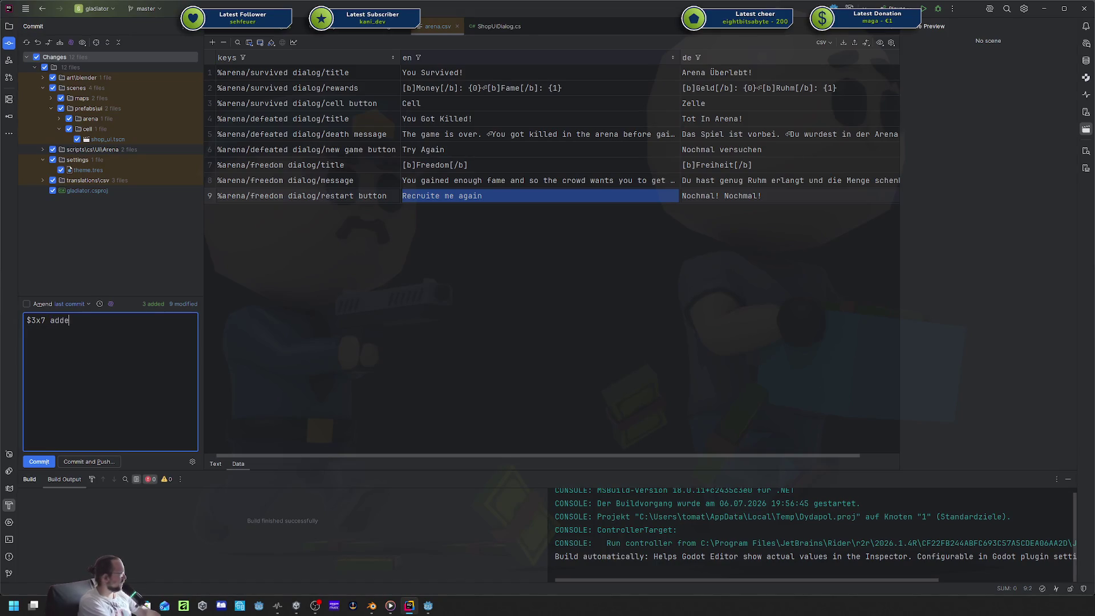
pyautogui.write('d win ui')
pyautogui.hotkey('ctrl', 'Return')
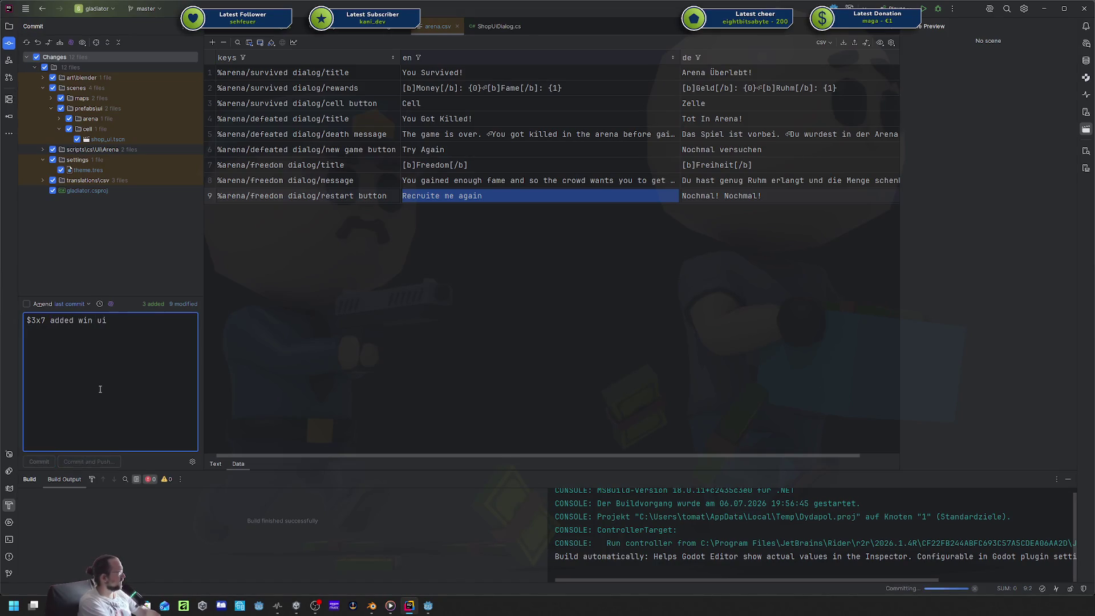
# Push the new commit to origin/master and return to the Project file tree.
pyautogui.hotkey('ctrl', 'shift', 'k')
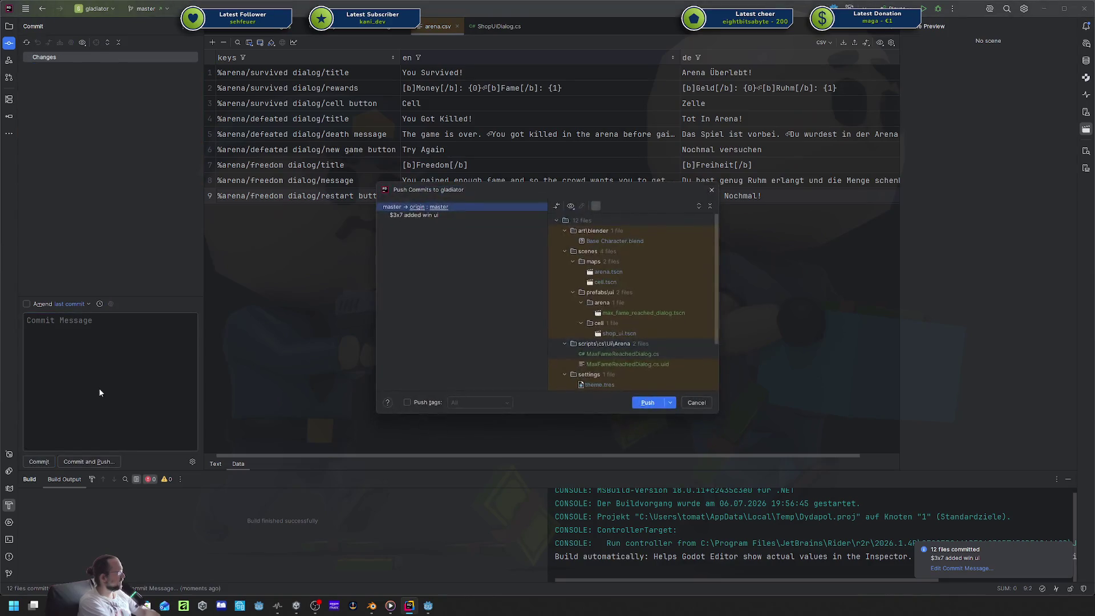
pyautogui.press('Return')
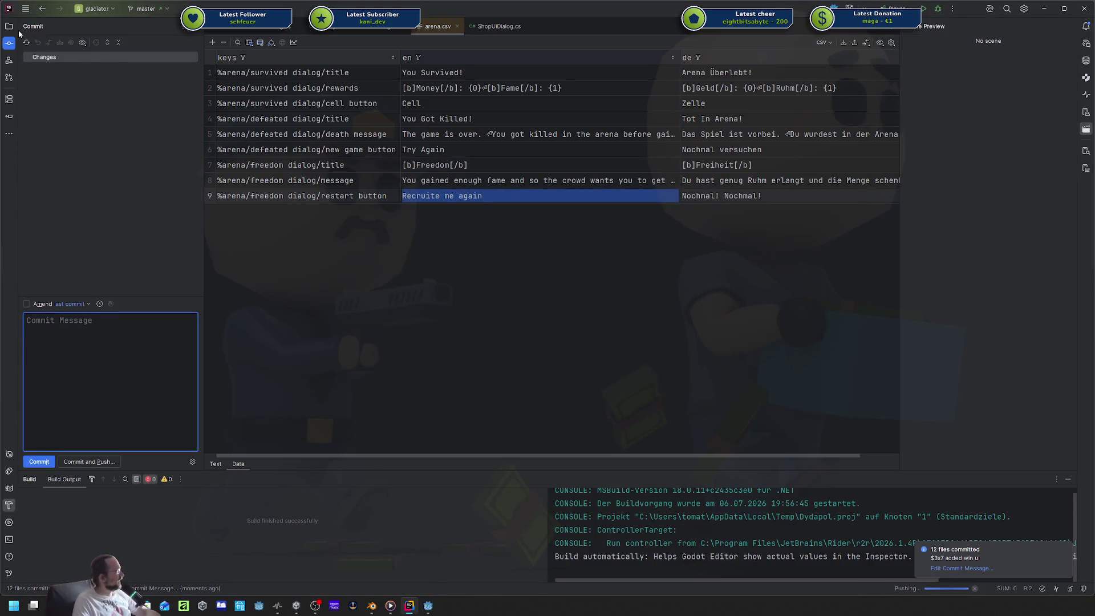
pyautogui.click(11, 27)
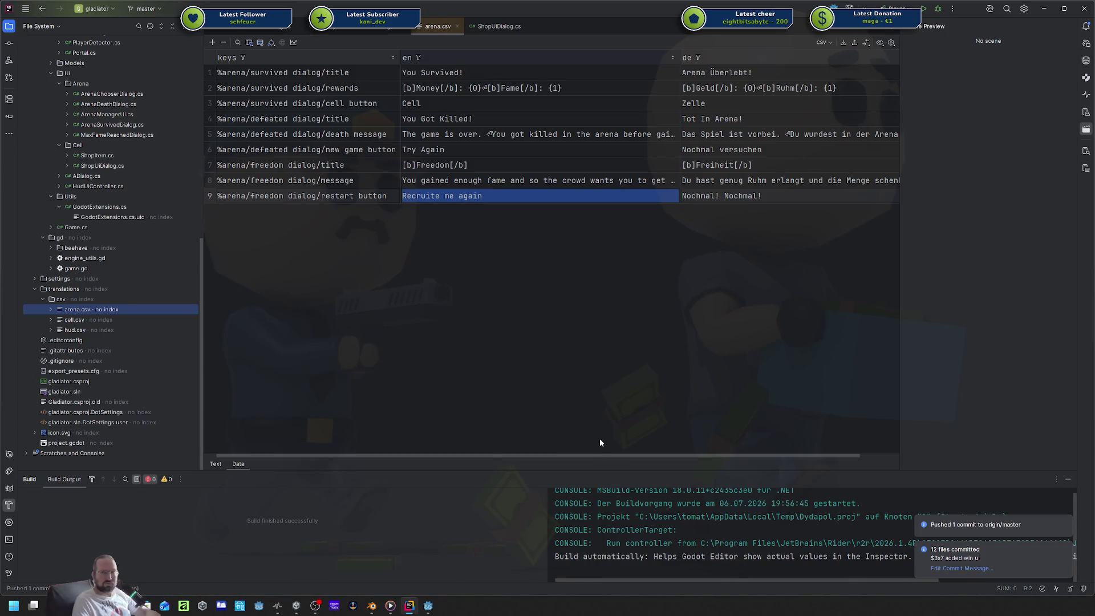
# In Codecks, mark the Design Win-UI Information card done and review the Win Condition and Behavior Controller cards.
pyautogui.hotkey('alt', 'Tab')
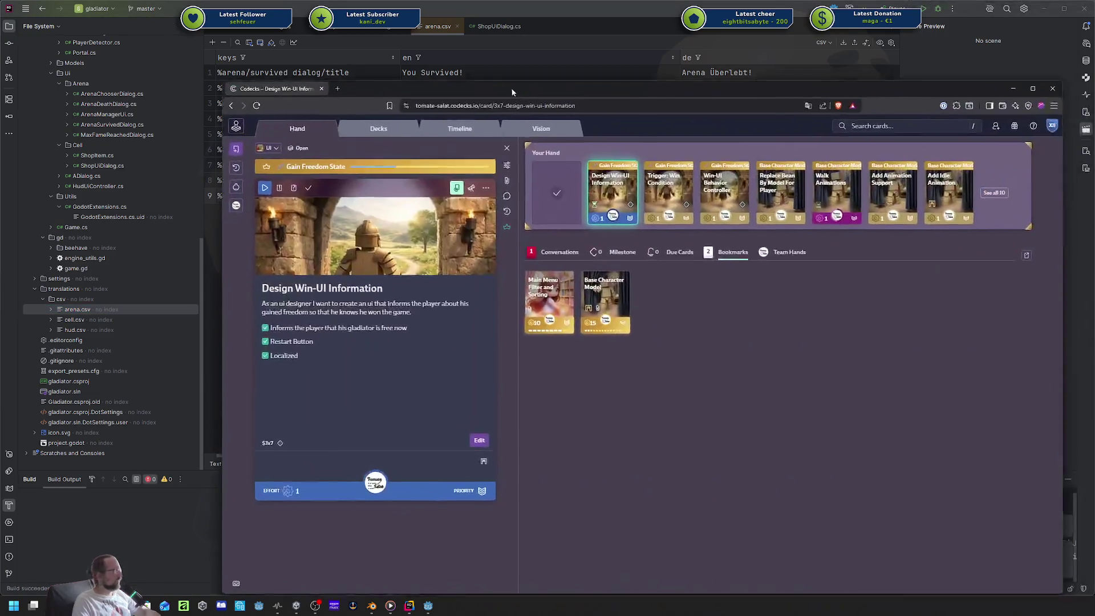
pyautogui.moveTo(533, 149)
pyautogui.mouseDown()
pyautogui.moveTo(540, 156)
pyautogui.moveTo(477, 152)
pyautogui.mouseUp()
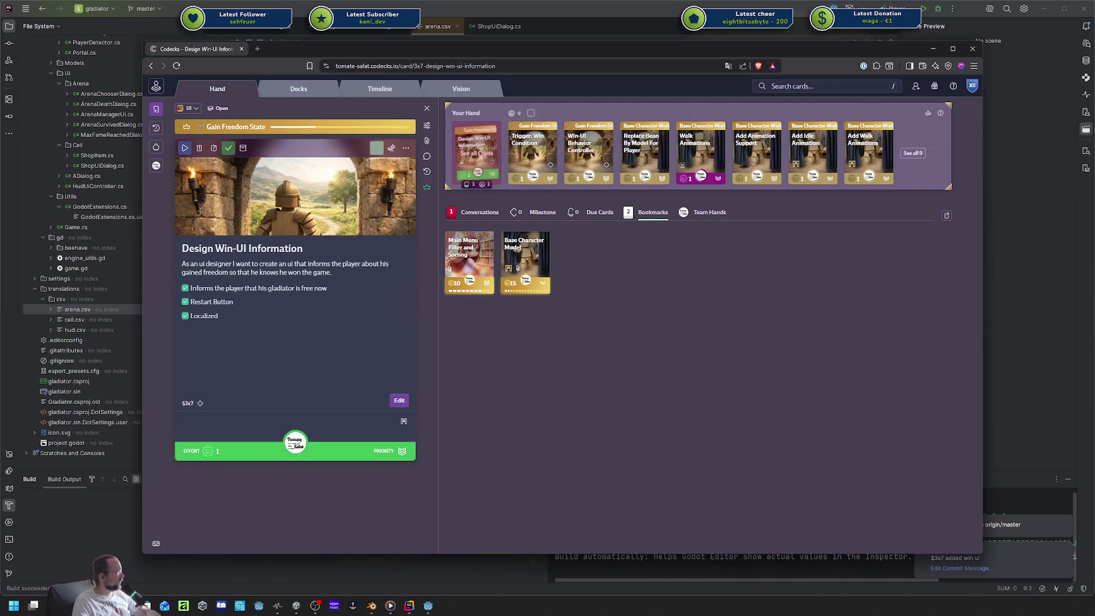
pyautogui.click(532, 149)
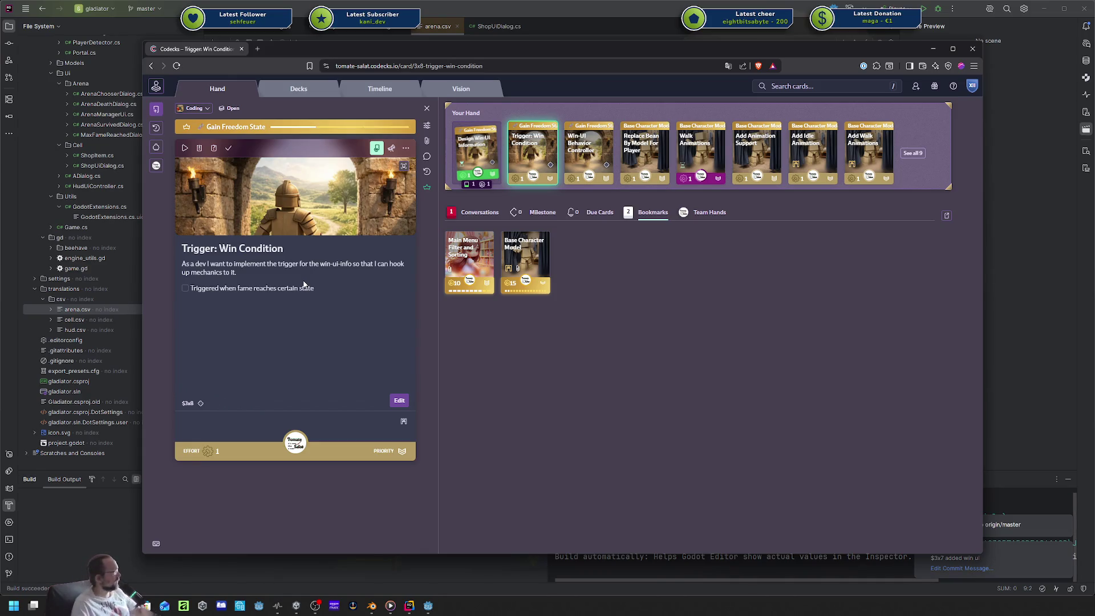
pyautogui.moveTo(508, 290)
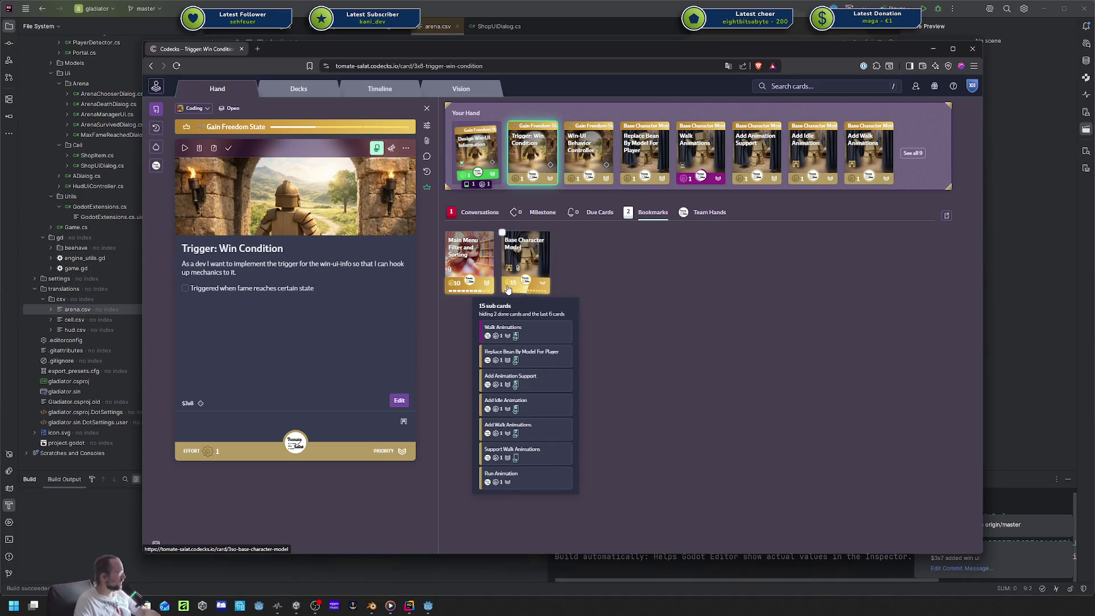
pyautogui.click(602, 150)
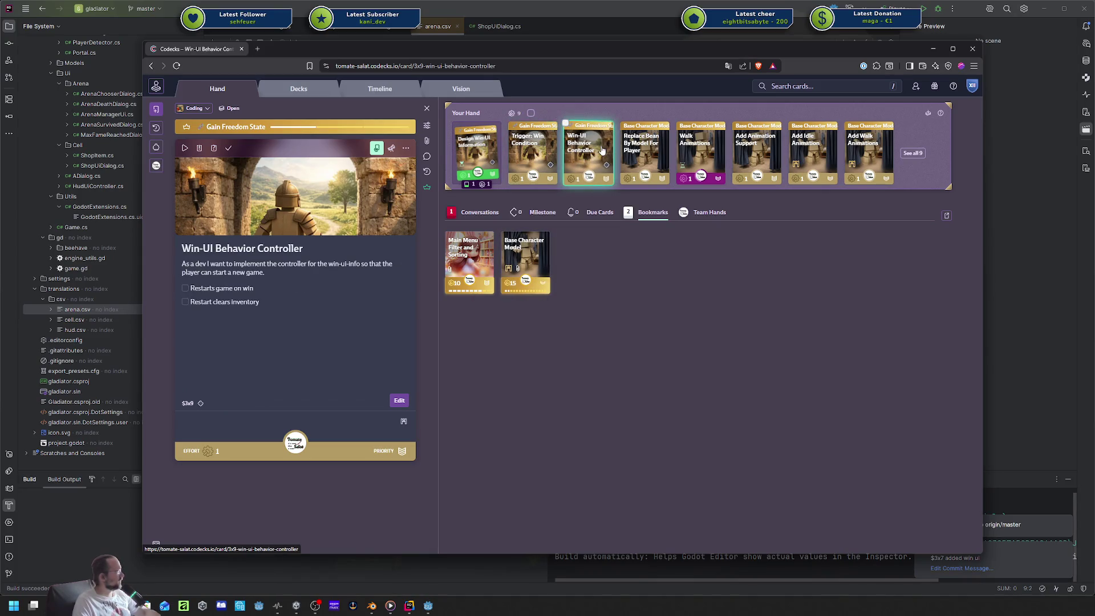
pyautogui.click(531, 147)
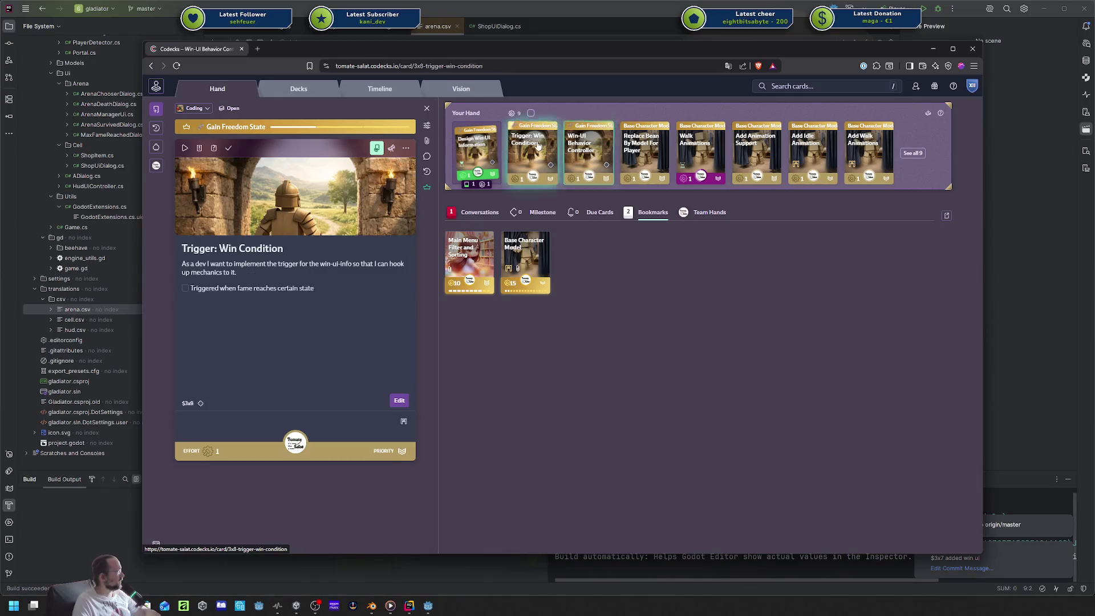
# Start work on Trigger: Win Condition, check the Gain Freedom milestone, then hide the browser.
pyautogui.click(185, 148)
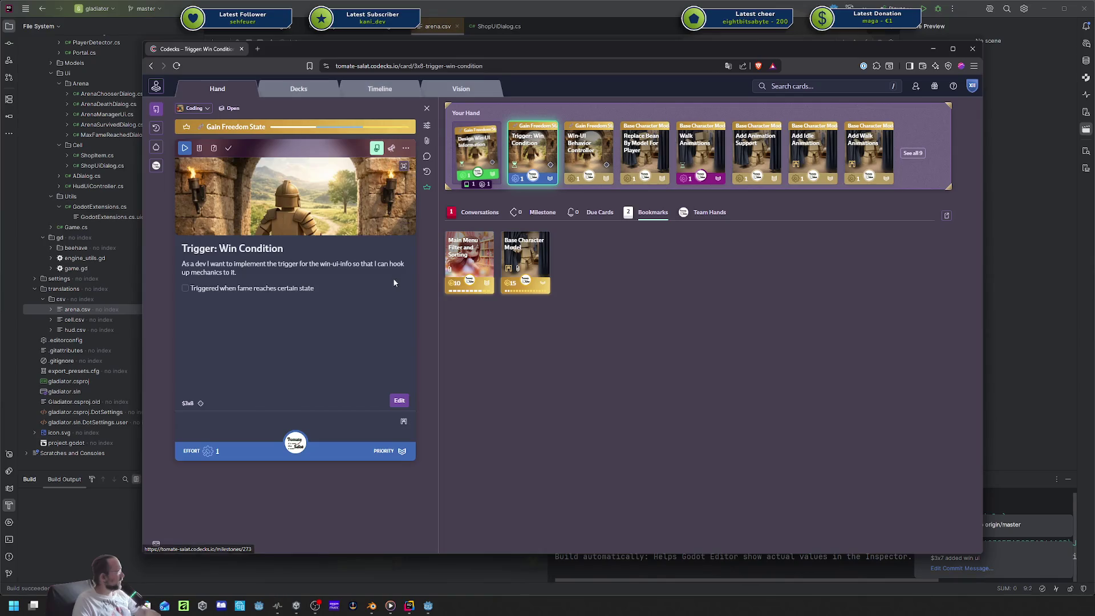
pyautogui.hotkey('ctrl', '+')
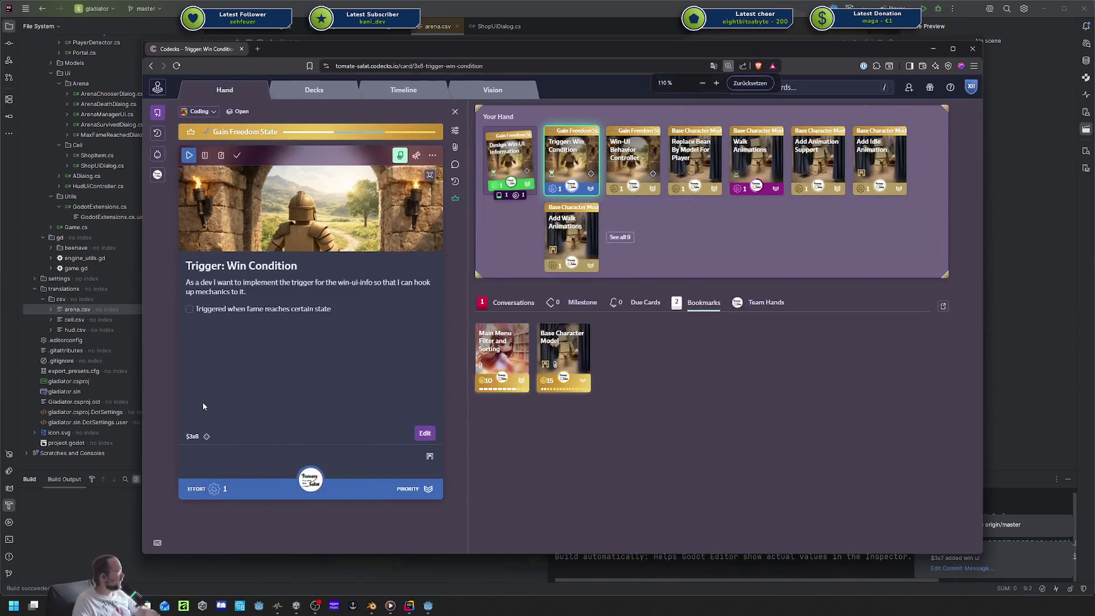
pyautogui.hotkey('ctrl', '-')
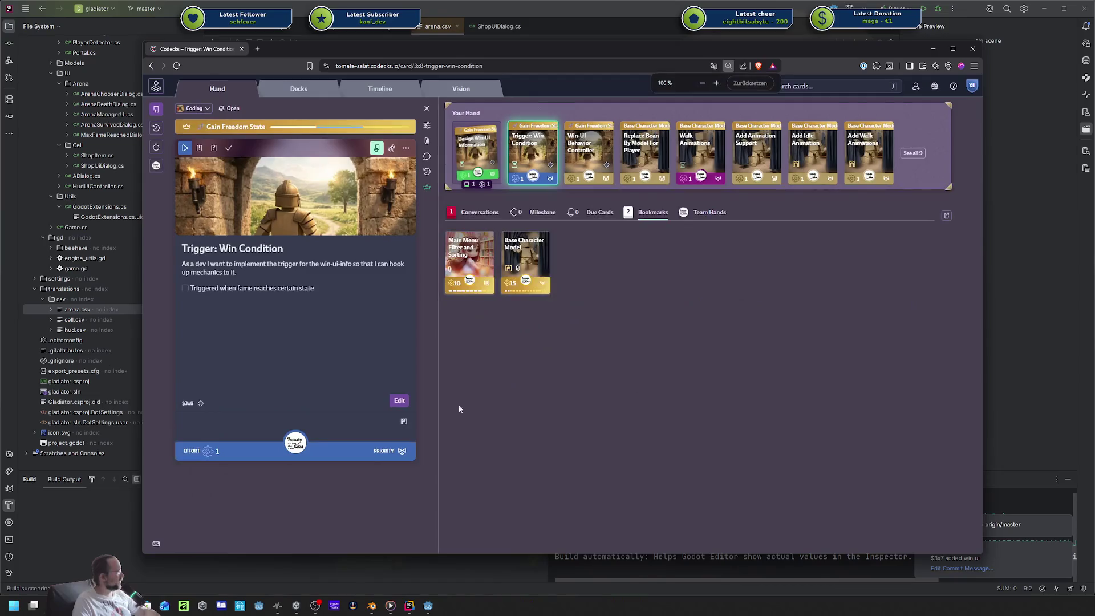
pyautogui.click(201, 404)
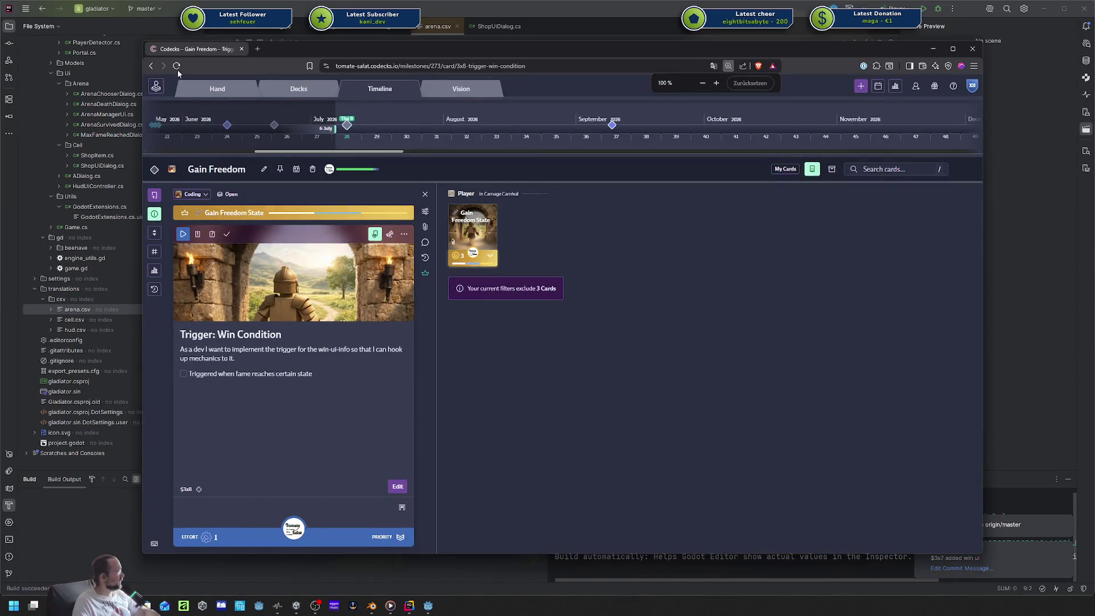
pyautogui.click(424, 196)
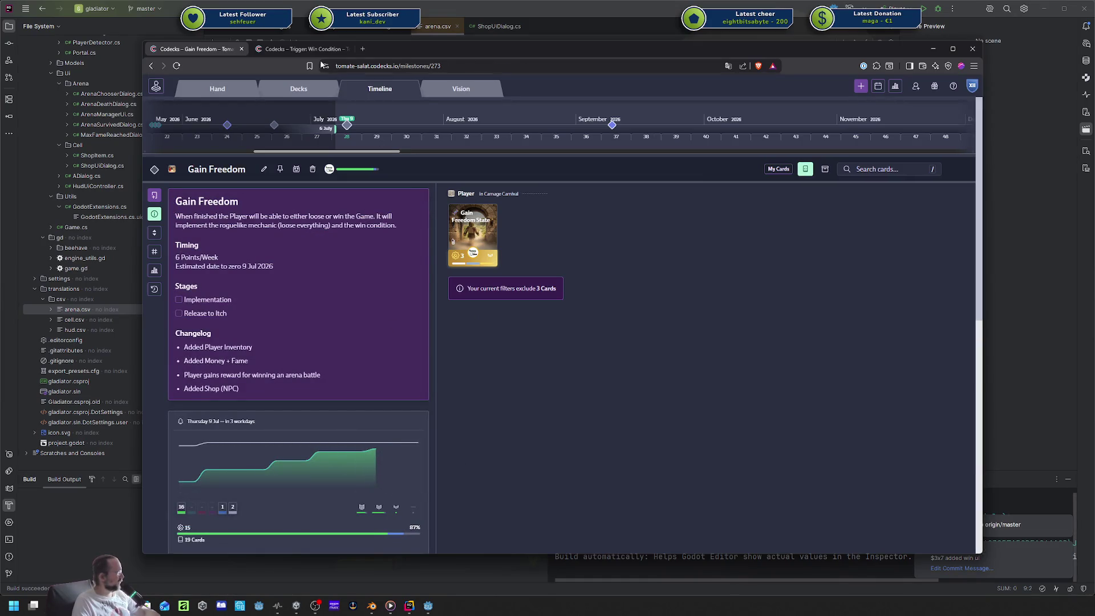
pyautogui.click(305, 49)
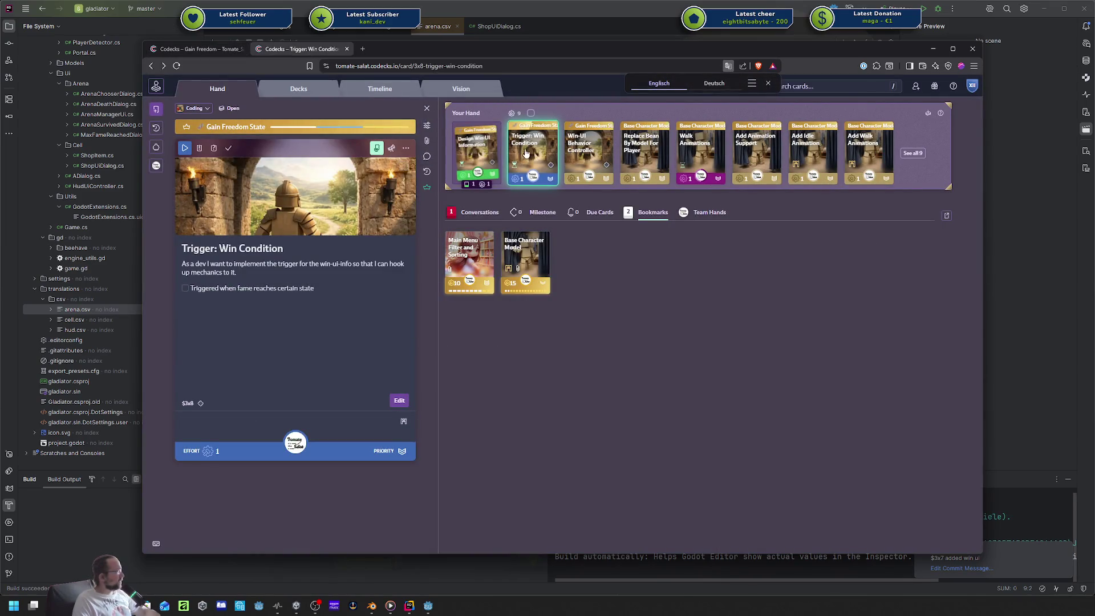
pyautogui.hotkey('alt', 'Tab')
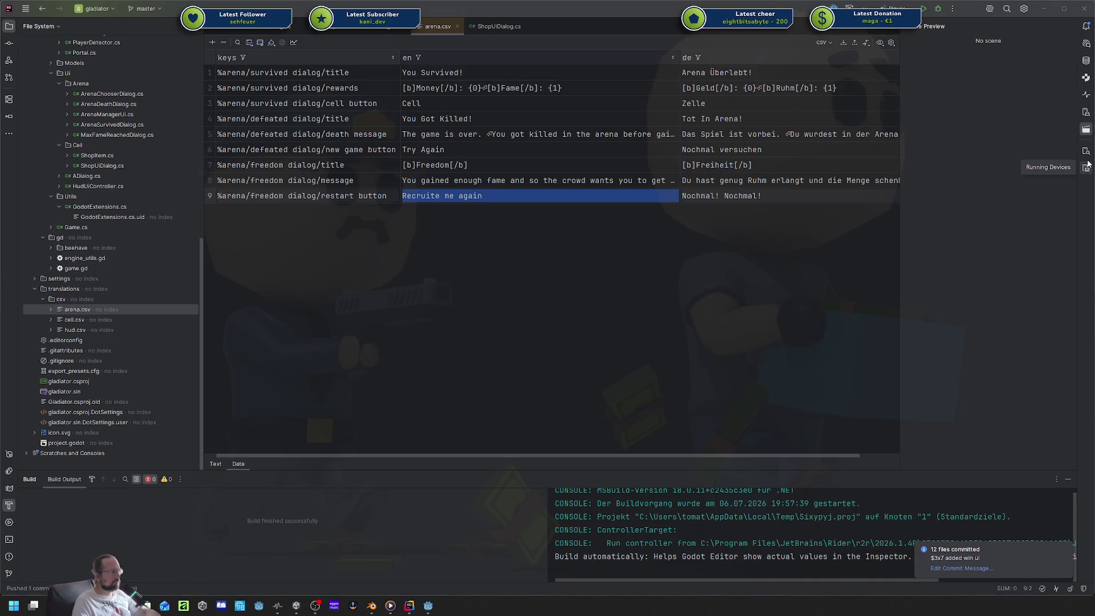
# Close Rider's open files: arena.csv, the Enemy class and the last remaining file.
pyautogui.click(477, 244)
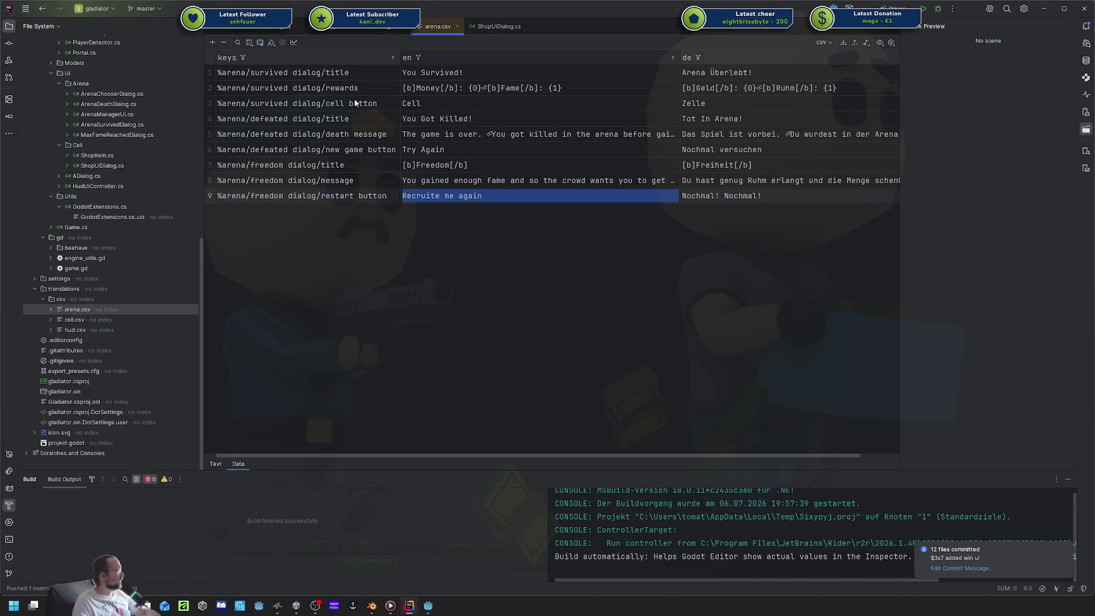
pyautogui.click(296, 27)
pyautogui.click(297, 26)
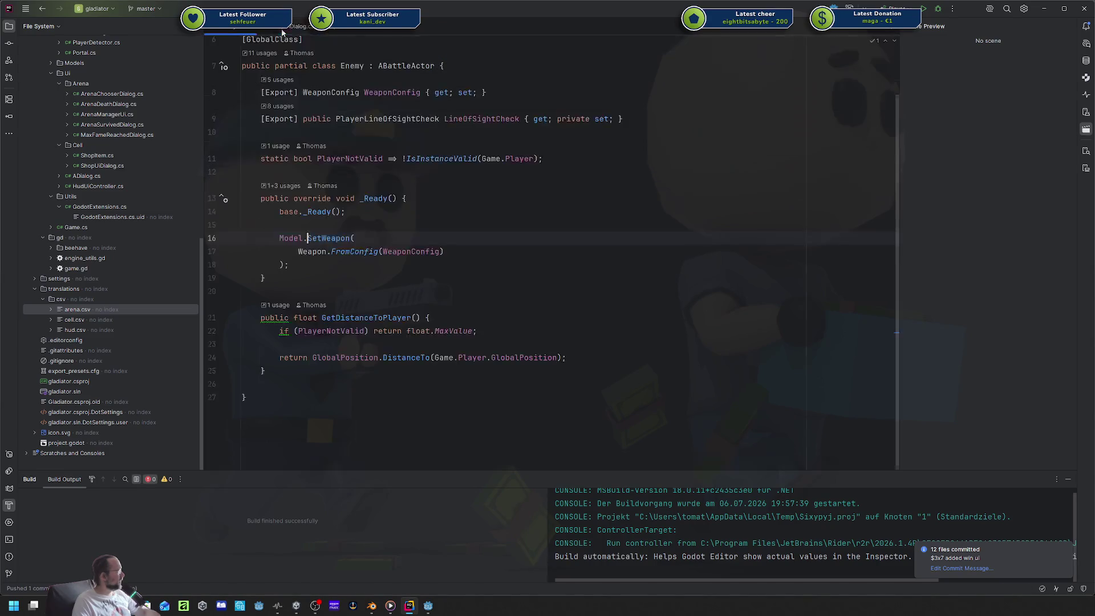
pyautogui.click(297, 26)
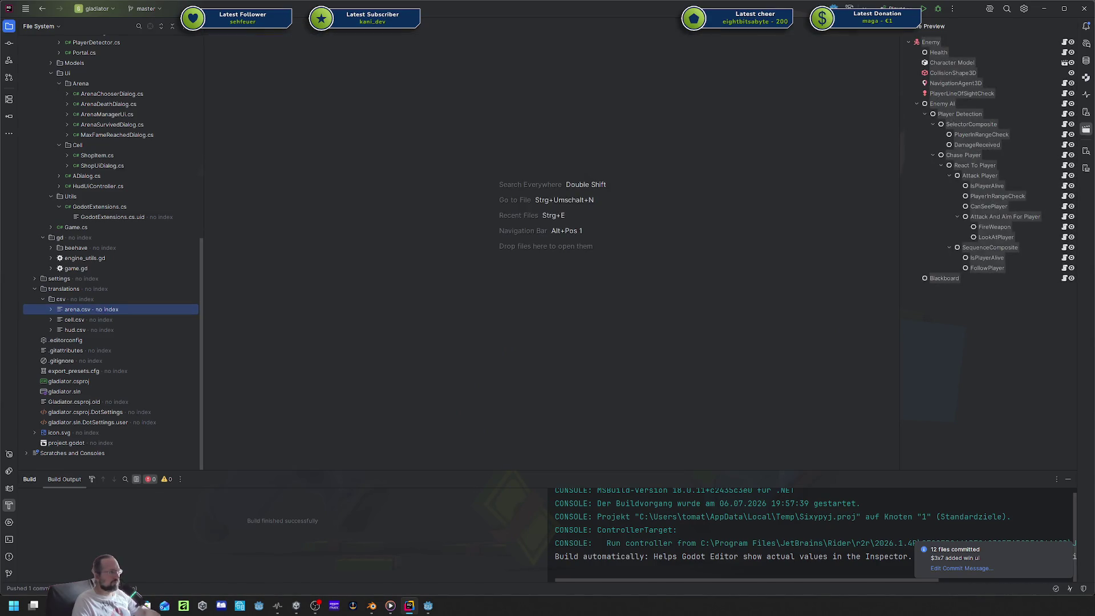
# Review the Win Condition card's hero and sub cards in Codecks, then return to Godot.
pyautogui.hotkey('alt', 'Tab')
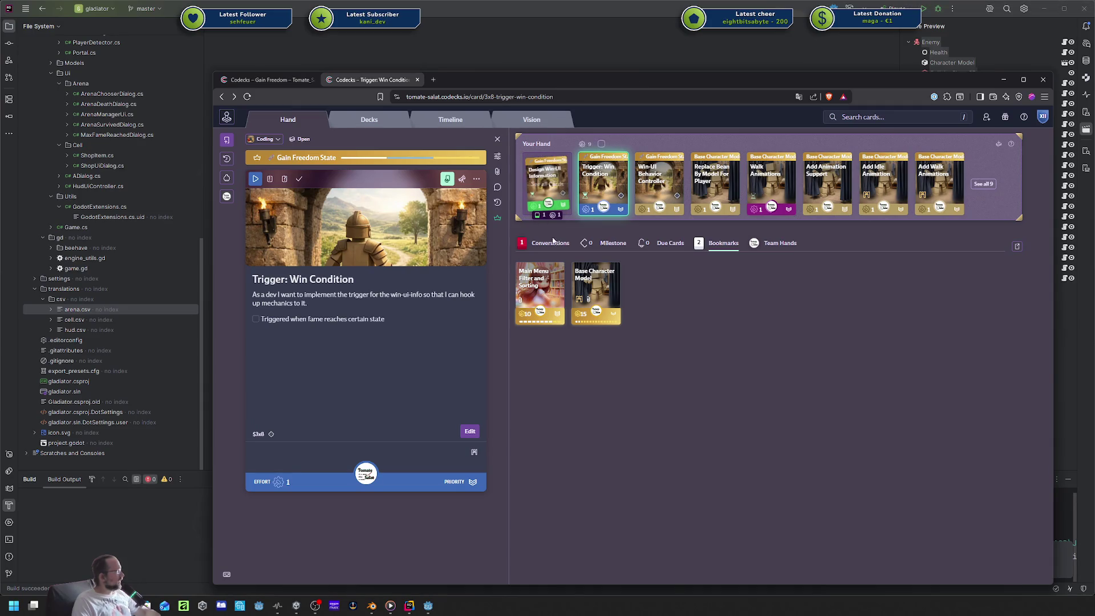
pyautogui.click(496, 219)
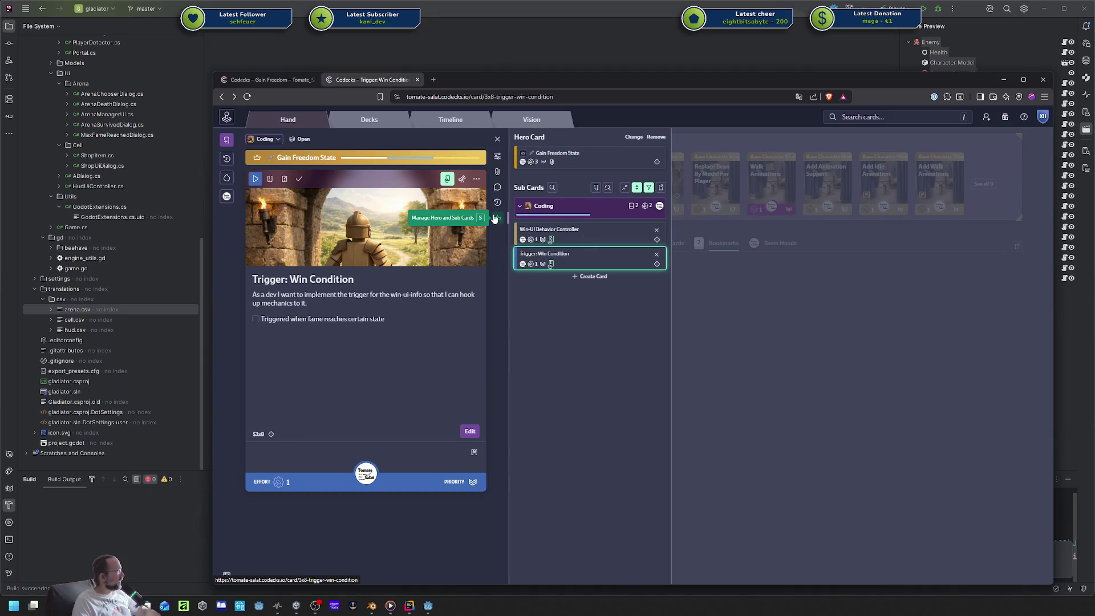
pyautogui.click(495, 218)
pyautogui.hotkey('alt', 'Tab')
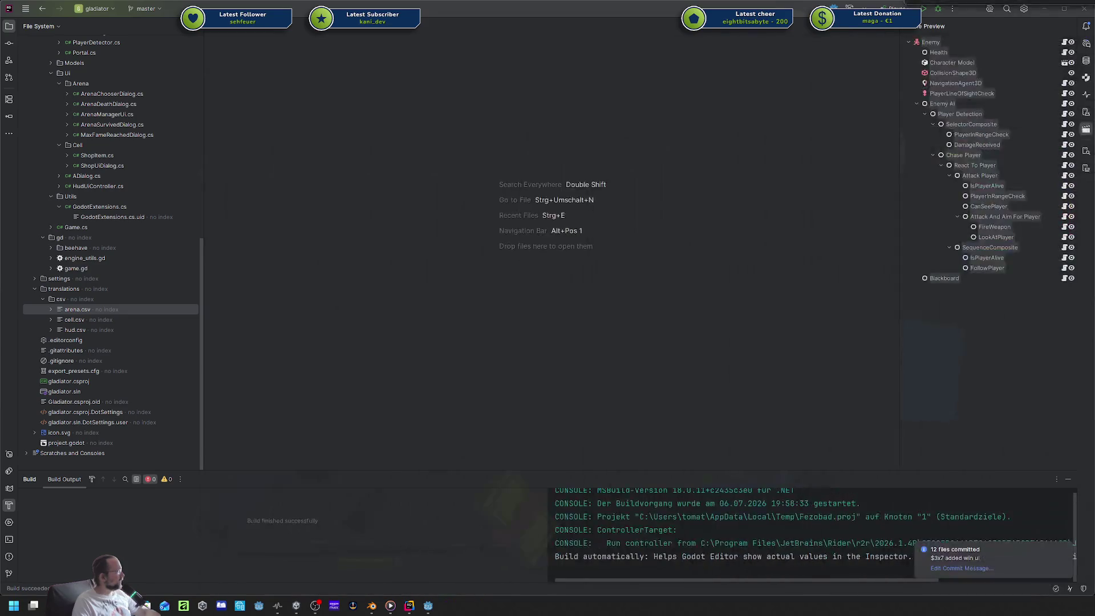
pyautogui.click(428, 606)
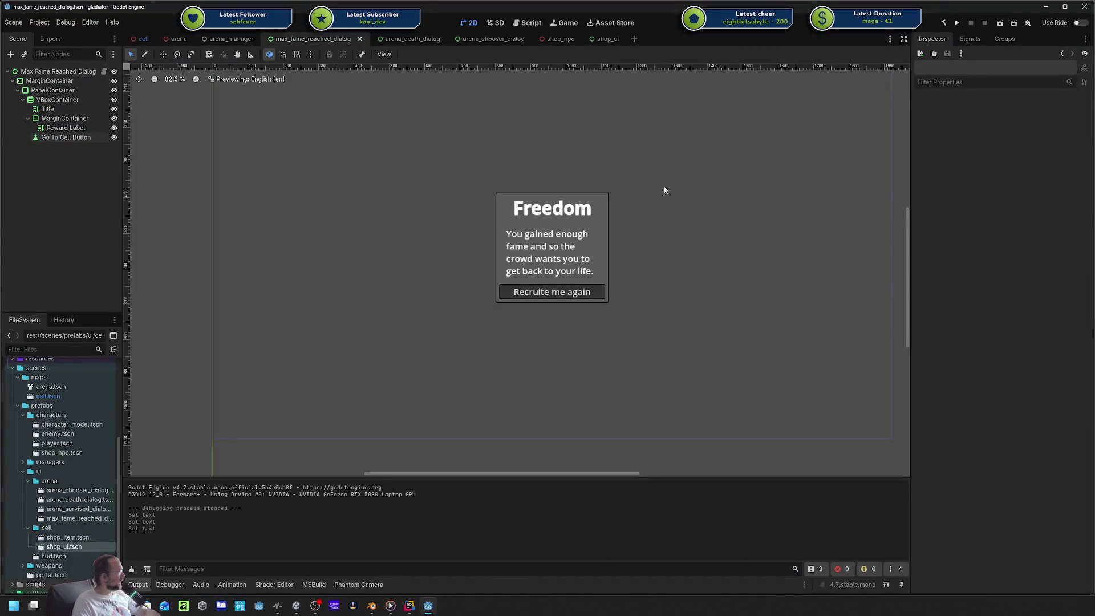
# Instance max_fame_reached_dialog.tscn into the arena_manager scene and save it.
pyautogui.click(228, 37)
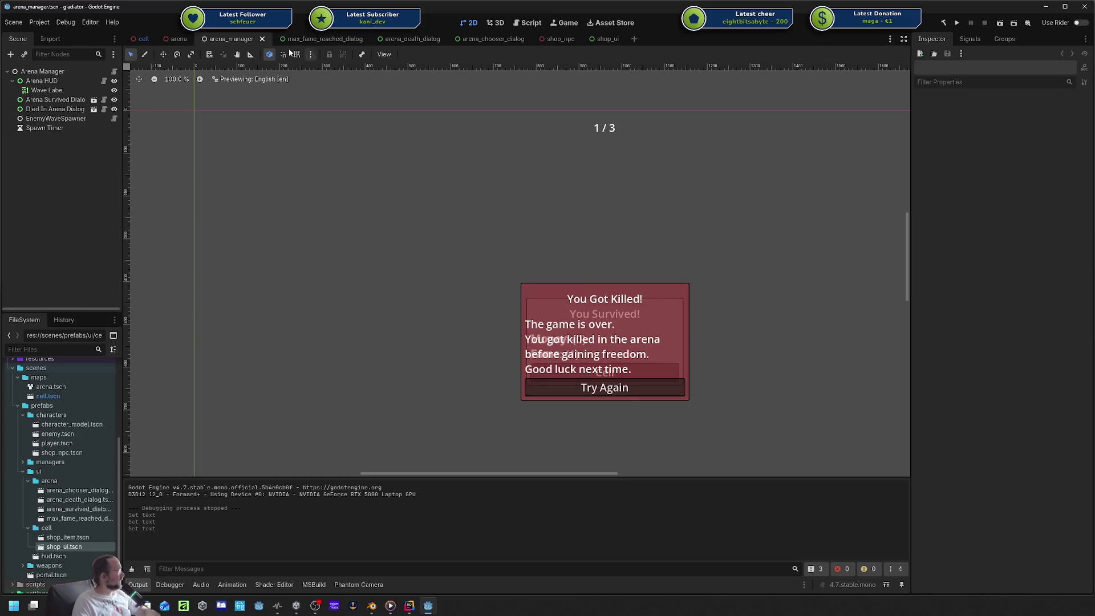
pyautogui.click(12, 82)
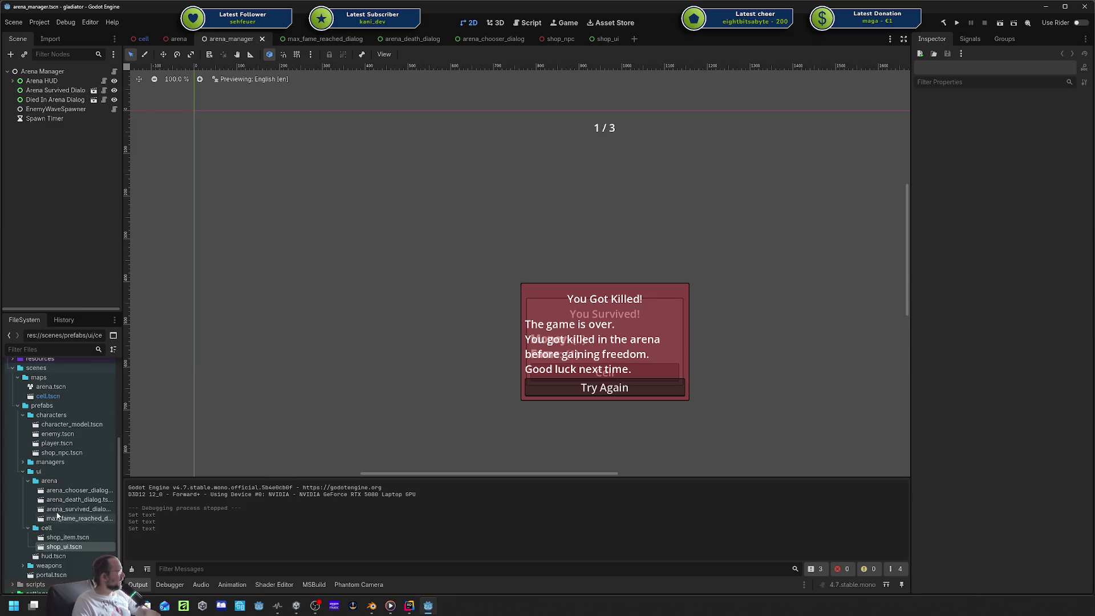
pyautogui.moveTo(95, 190)
pyautogui.mouseDown()
pyautogui.moveTo(41, 79)
pyautogui.moveTo(30, 109)
pyautogui.mouseUp()
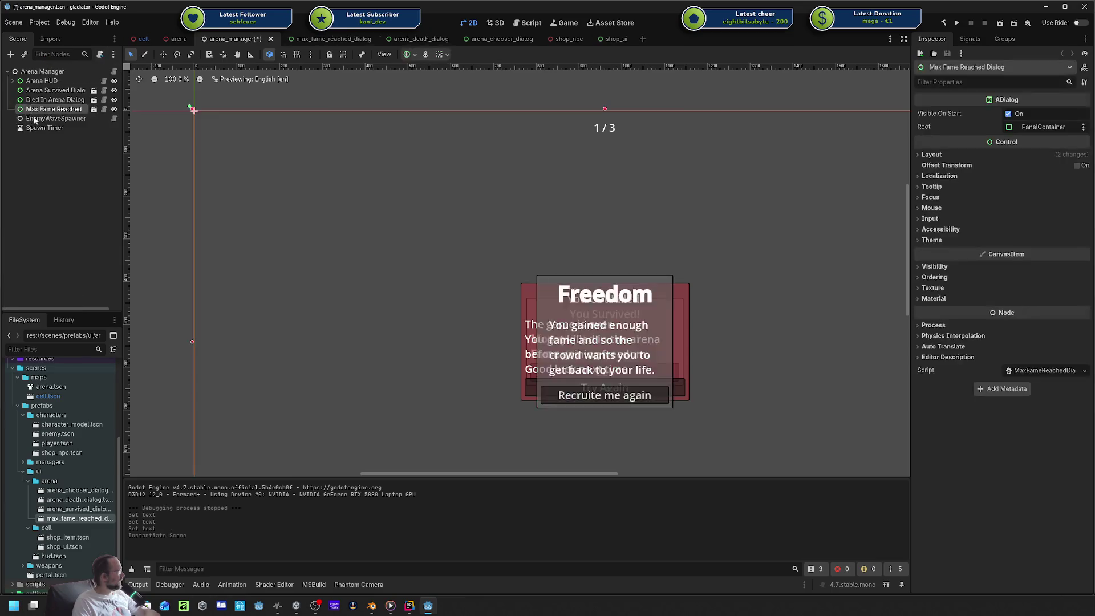
pyautogui.scroll(-4, 507, 188)
pyautogui.hotkey('ctrl', 's')
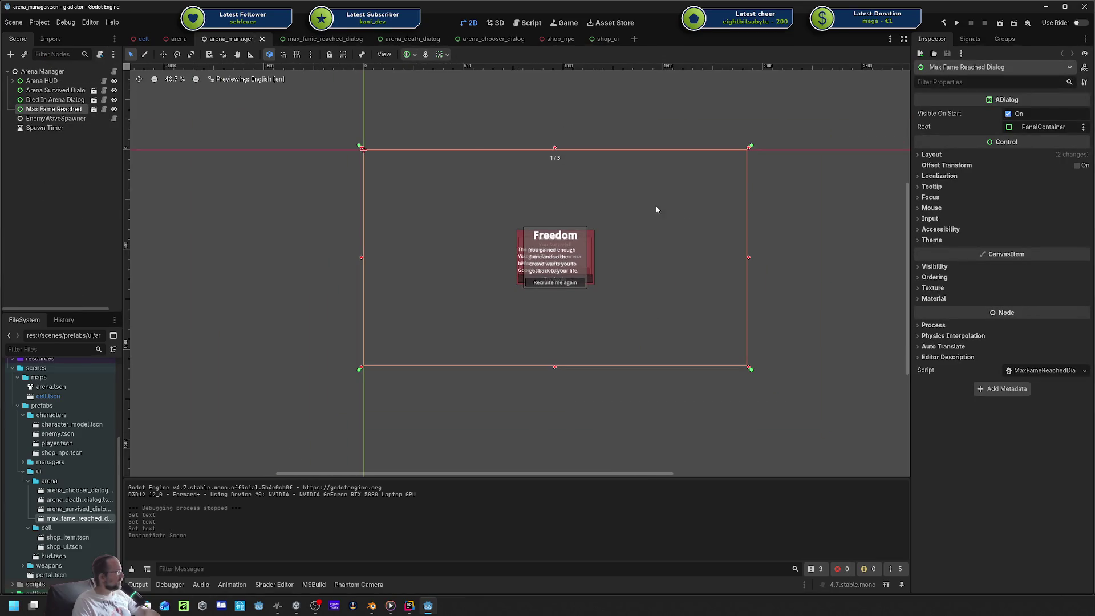
# Recentre the 2D view and open the Arena Manager root node's ArenaManager.cs script.
pyautogui.click(748, 227)
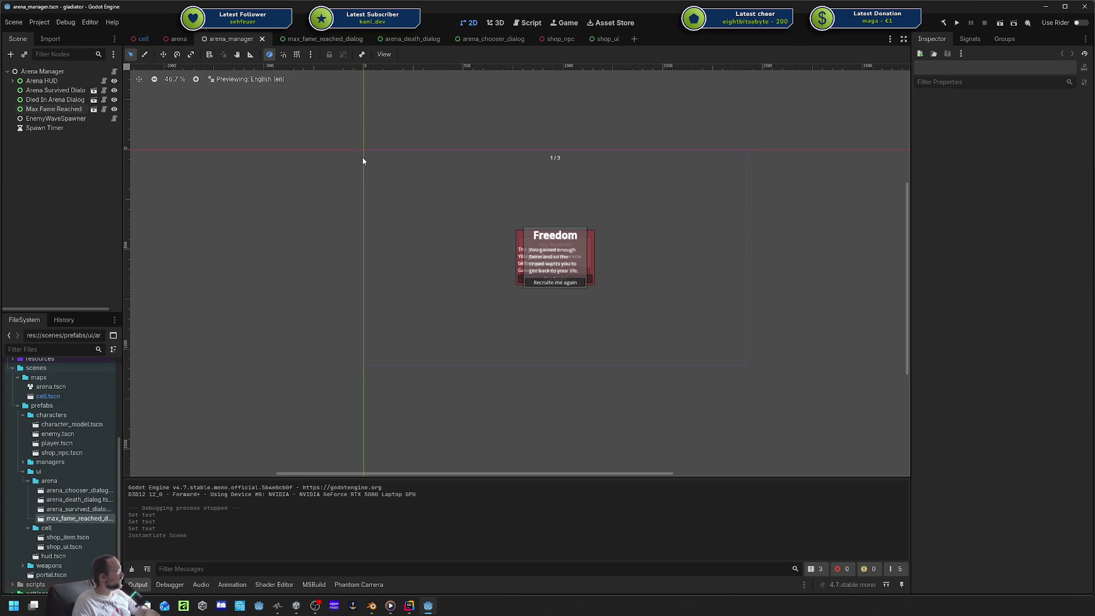
pyautogui.scroll(1, 316, 170)
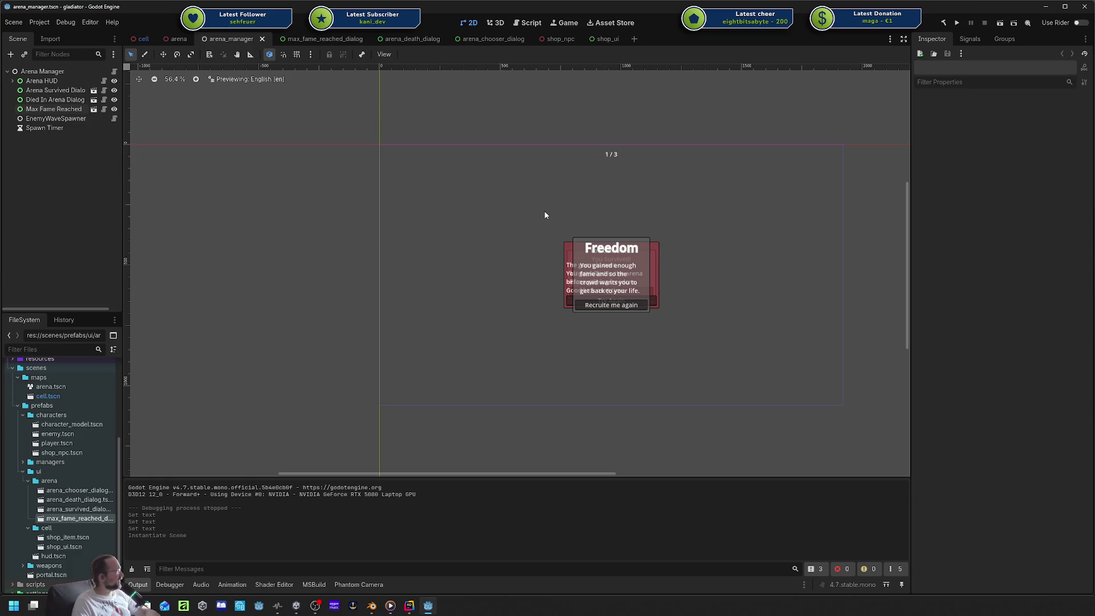
pyautogui.moveTo(545, 215)
pyautogui.mouseDown()
pyautogui.moveTo(574, 188)
pyautogui.moveTo(487, 200)
pyautogui.mouseUp()
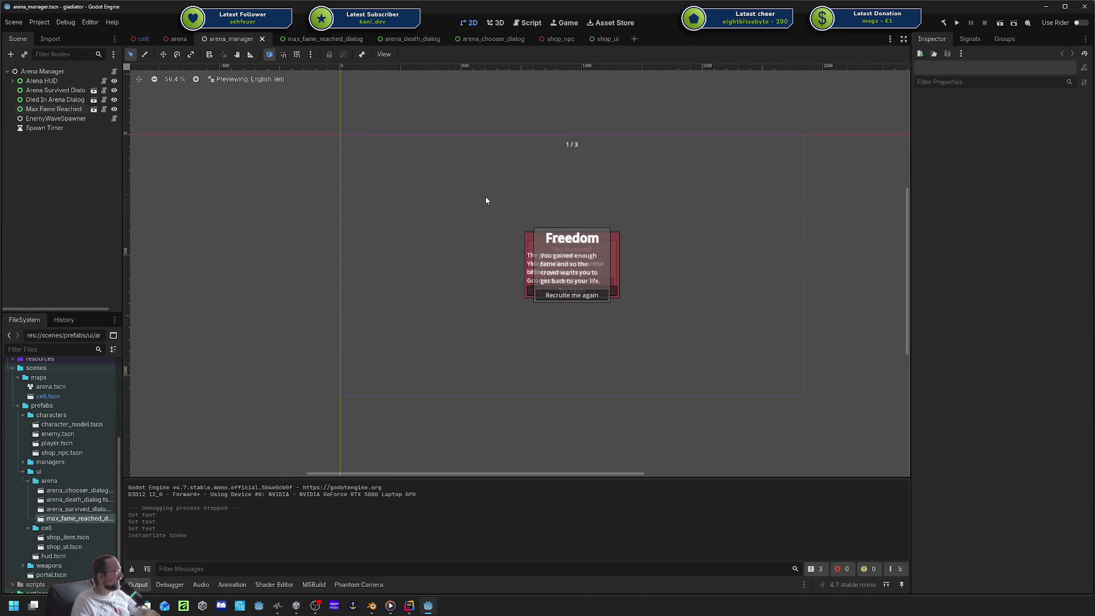
pyautogui.click(494, 24)
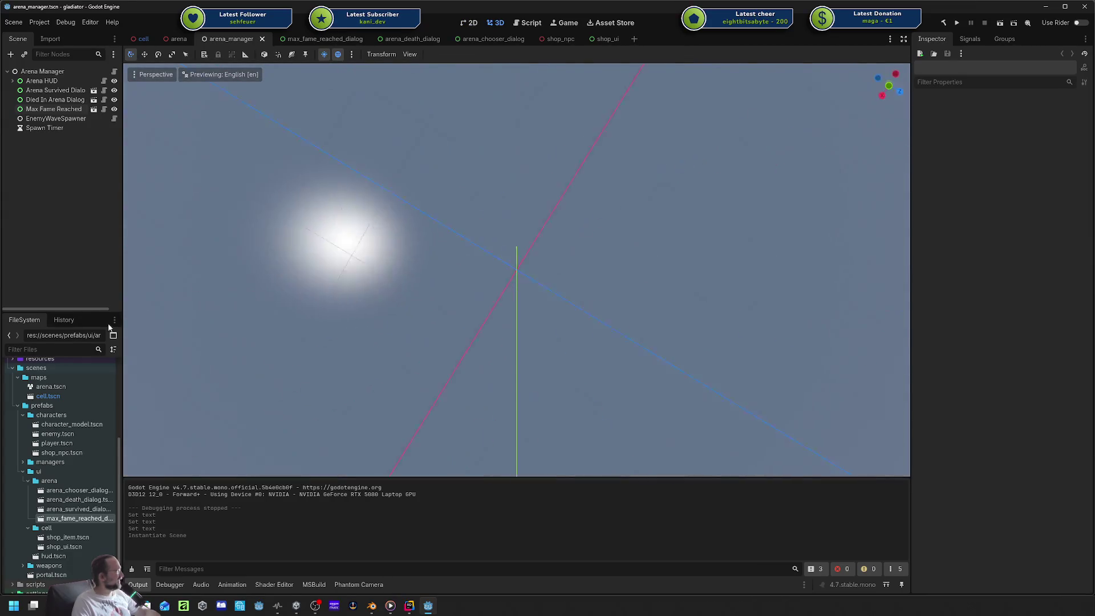
pyautogui.moveTo(228, 200); pyautogui.dragTo(309, 118)
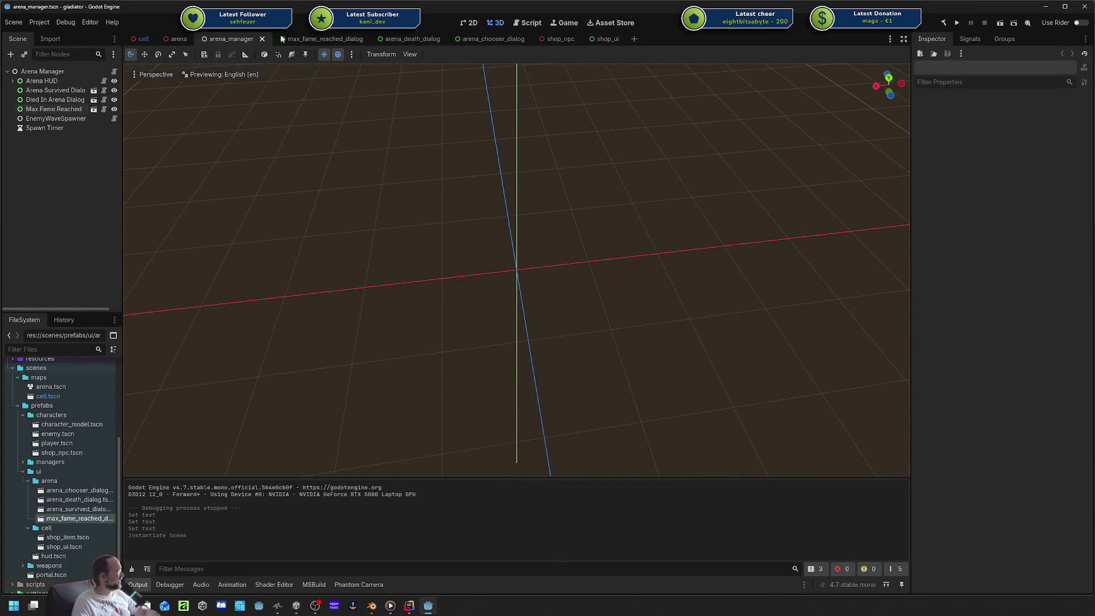
pyautogui.click(472, 23)
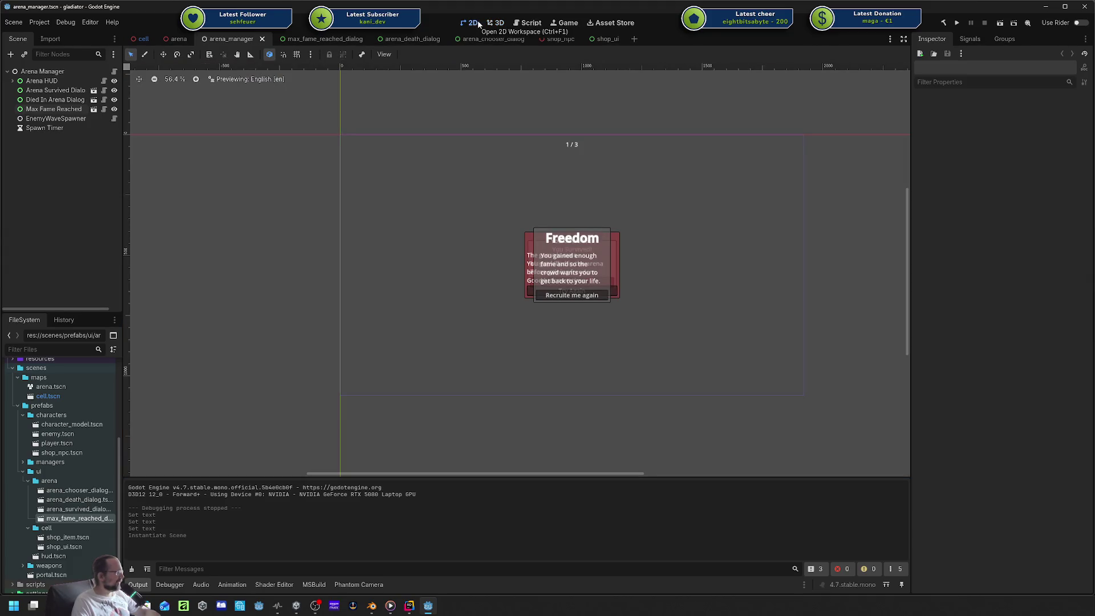
pyautogui.click(55, 73)
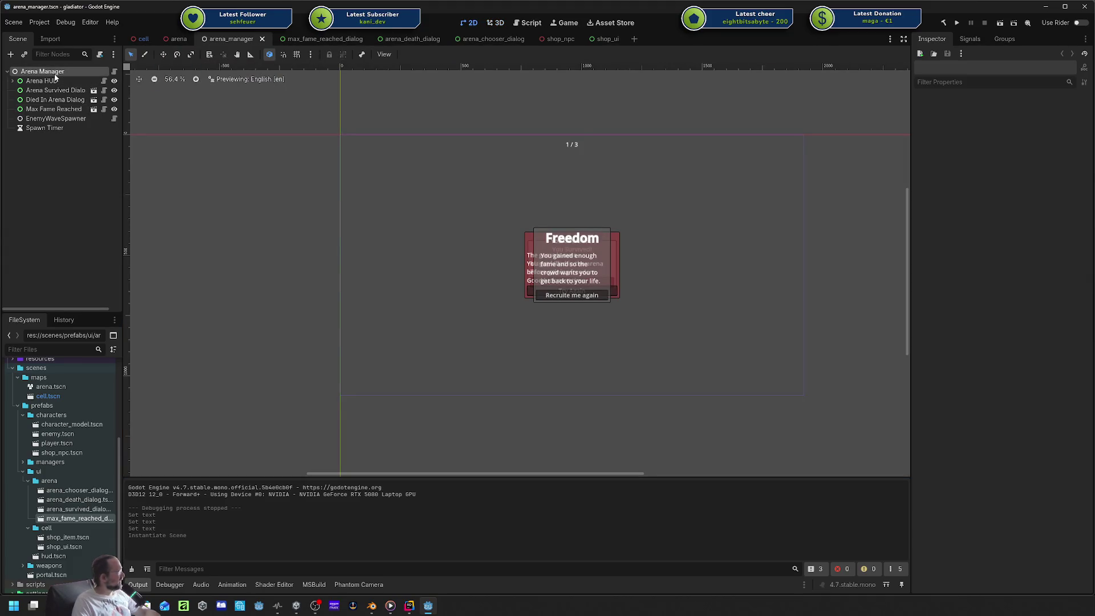
pyautogui.click(114, 72)
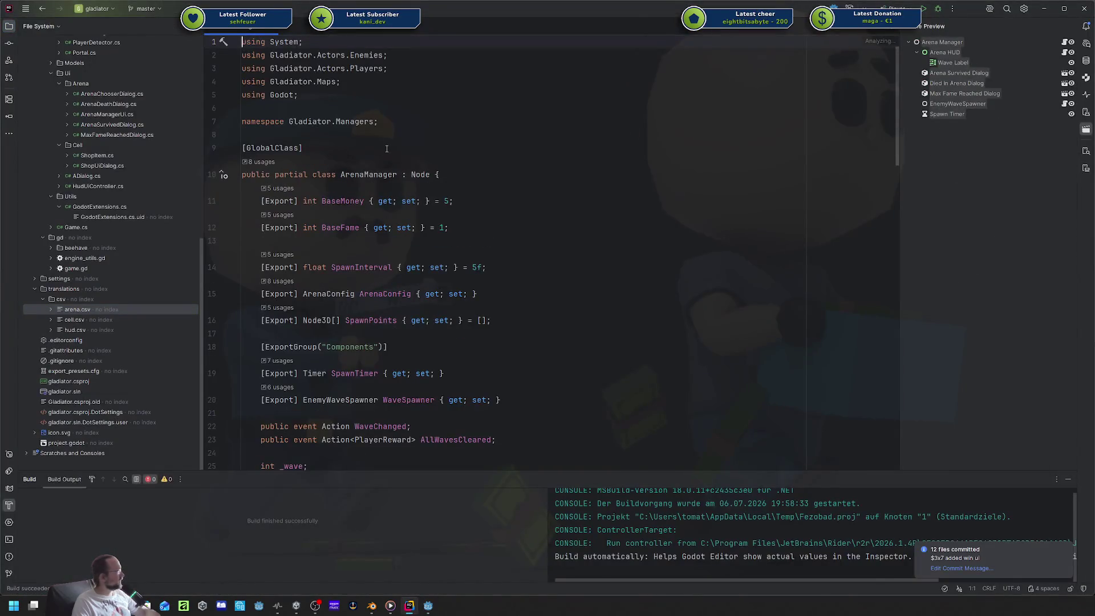
# Review ArenaManager.cs's WaveSpawner property and AllWavesCleared event declarations.
pyautogui.scroll(-5, 525, 180)
pyautogui.scroll(2, 538, 156)
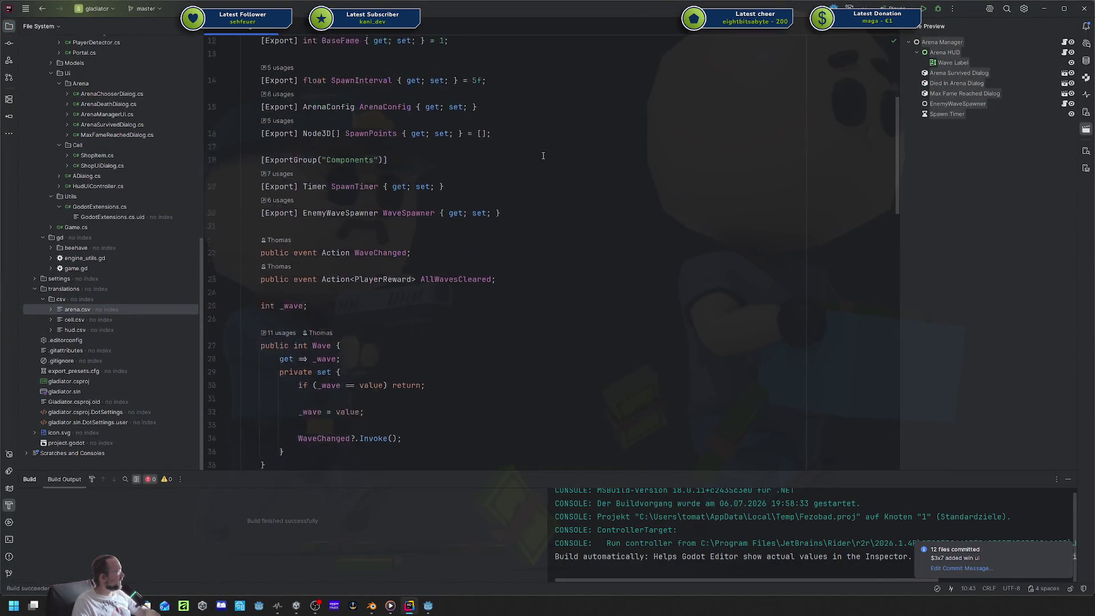
pyautogui.click(540, 242)
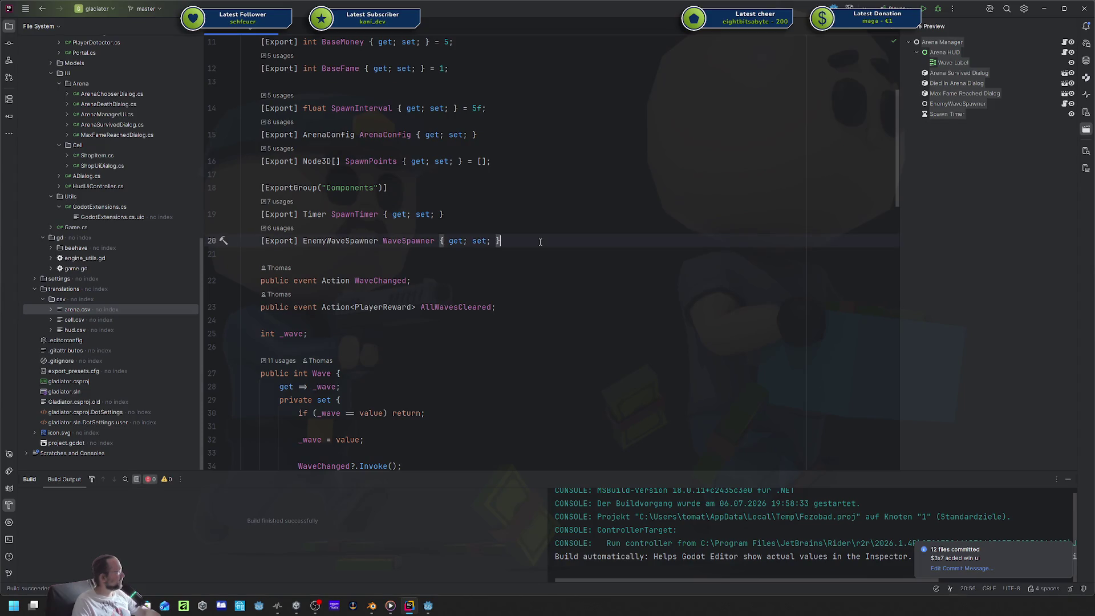
pyautogui.scroll(3, 513, 110)
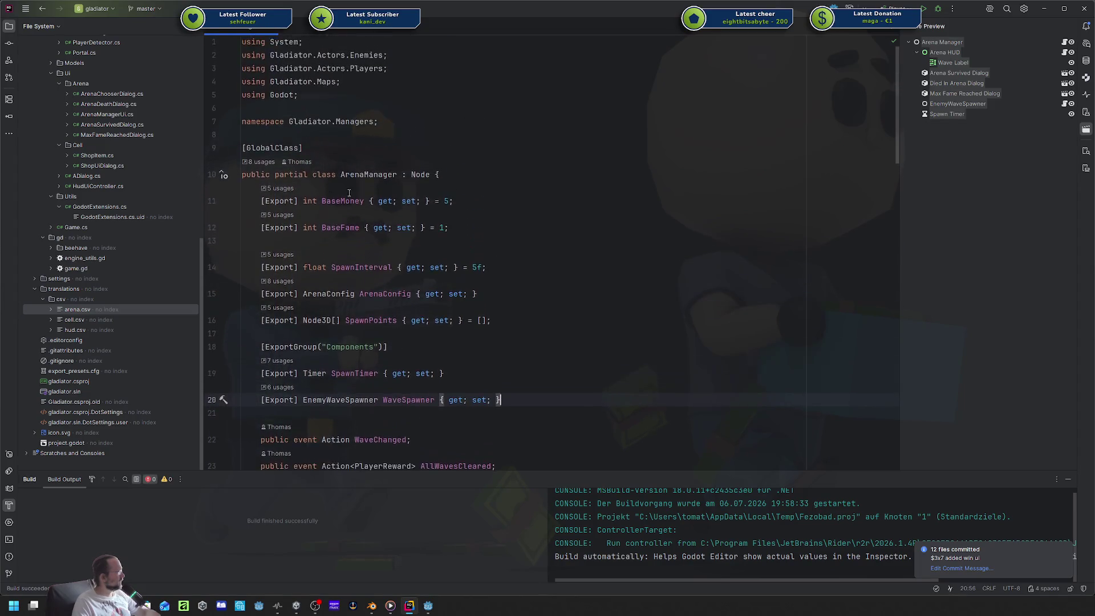
pyautogui.scroll(-3, 349, 193)
pyautogui.scroll(-1, 348, 193)
pyautogui.scroll(1, 349, 192)
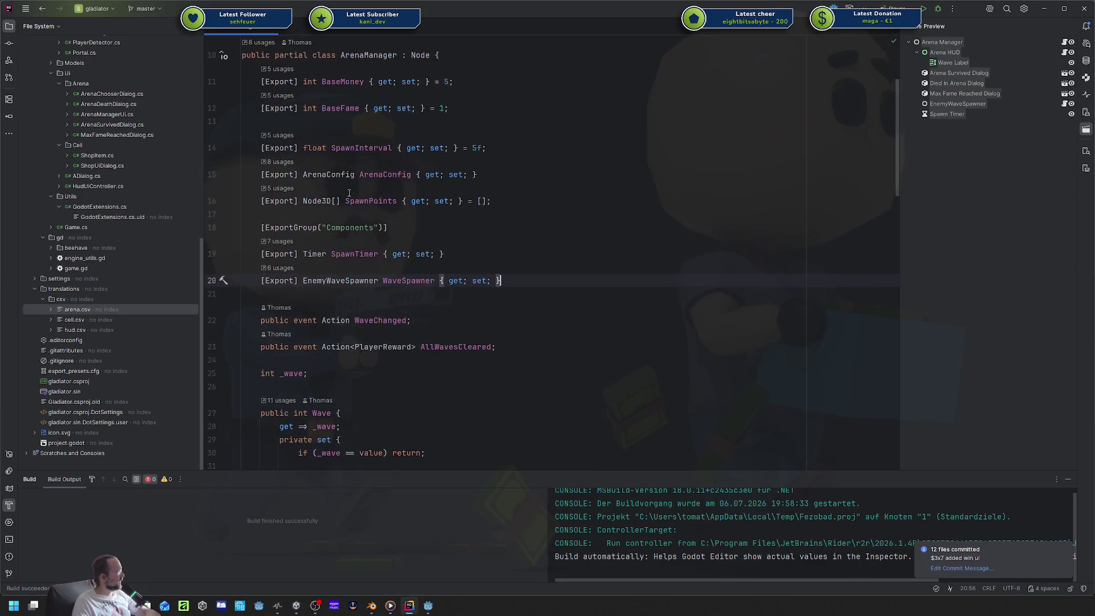
pyautogui.scroll(-5, 349, 193)
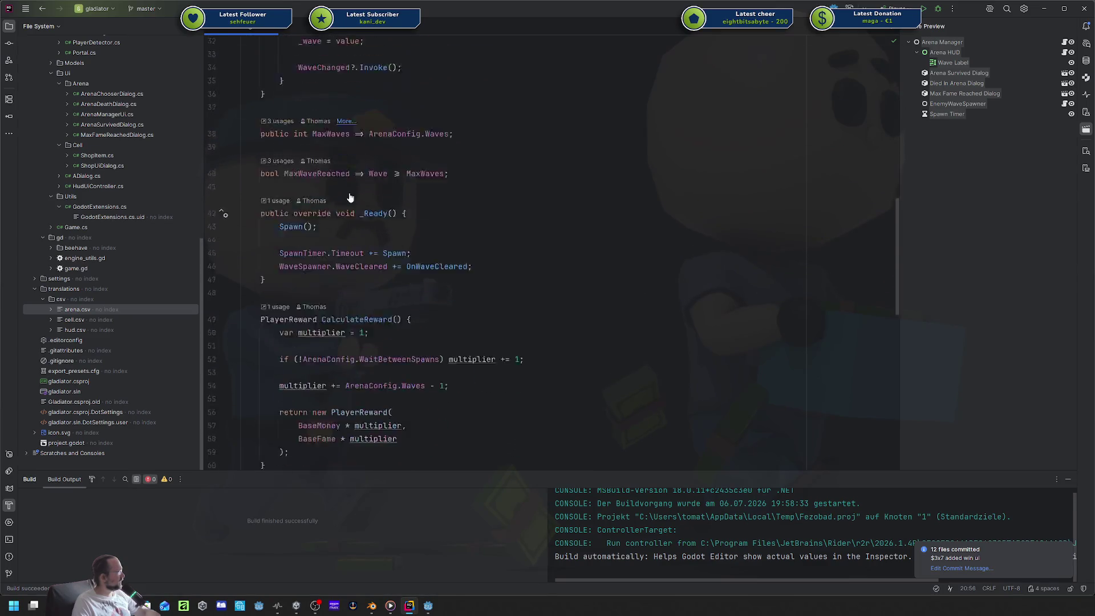
pyautogui.scroll(2, 350, 197)
pyautogui.click(532, 187)
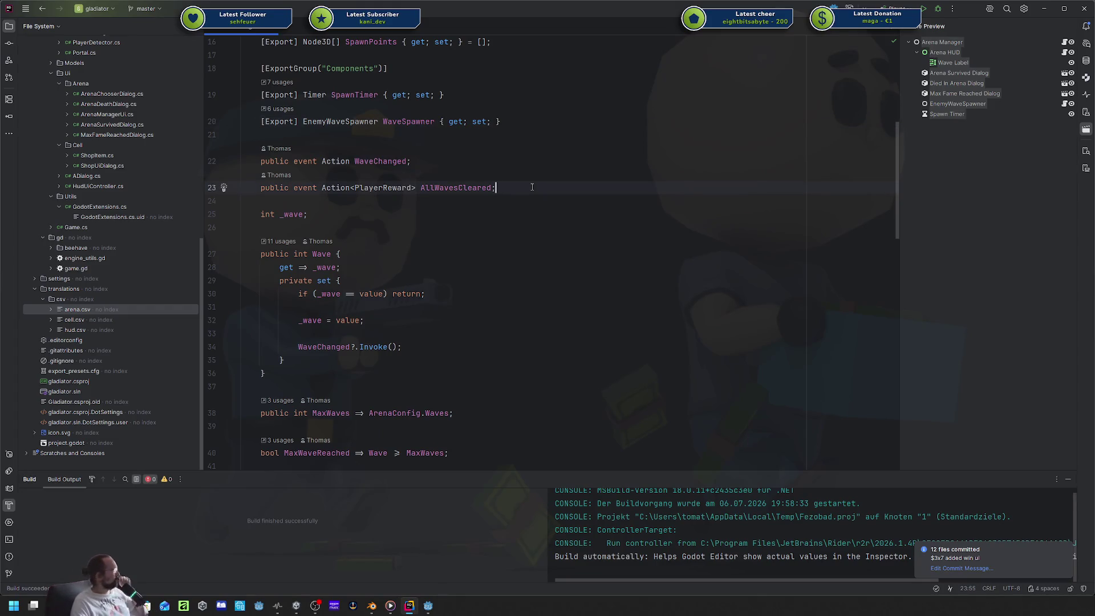
pyautogui.scroll(-2, 532, 187)
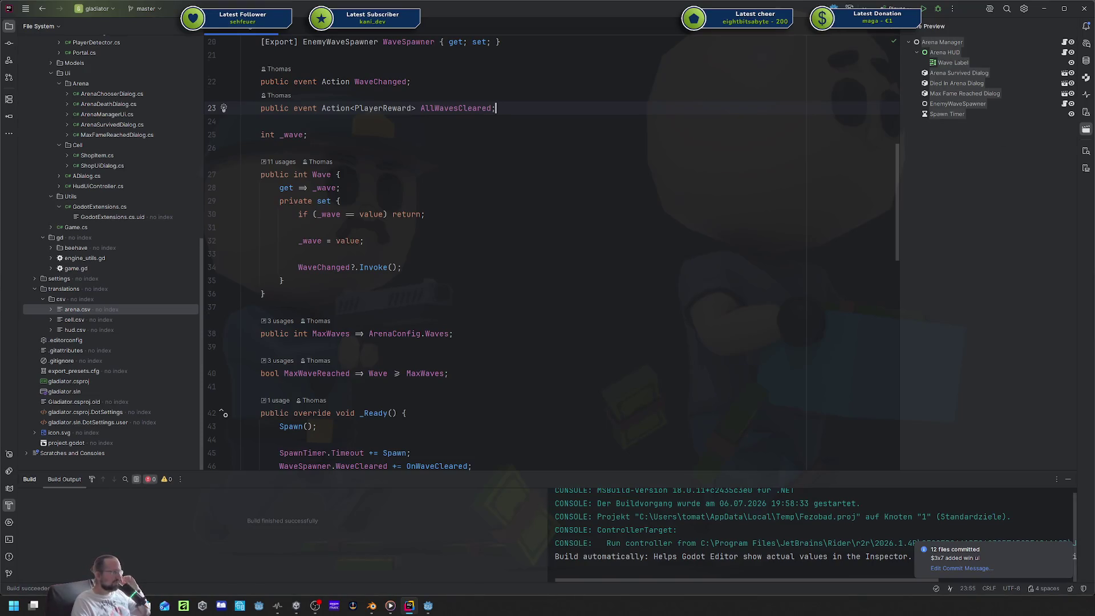
# Look over the exported properties, then list every usage of the WaveChanged event.
pyautogui.hotkey('alt', 'Tab')
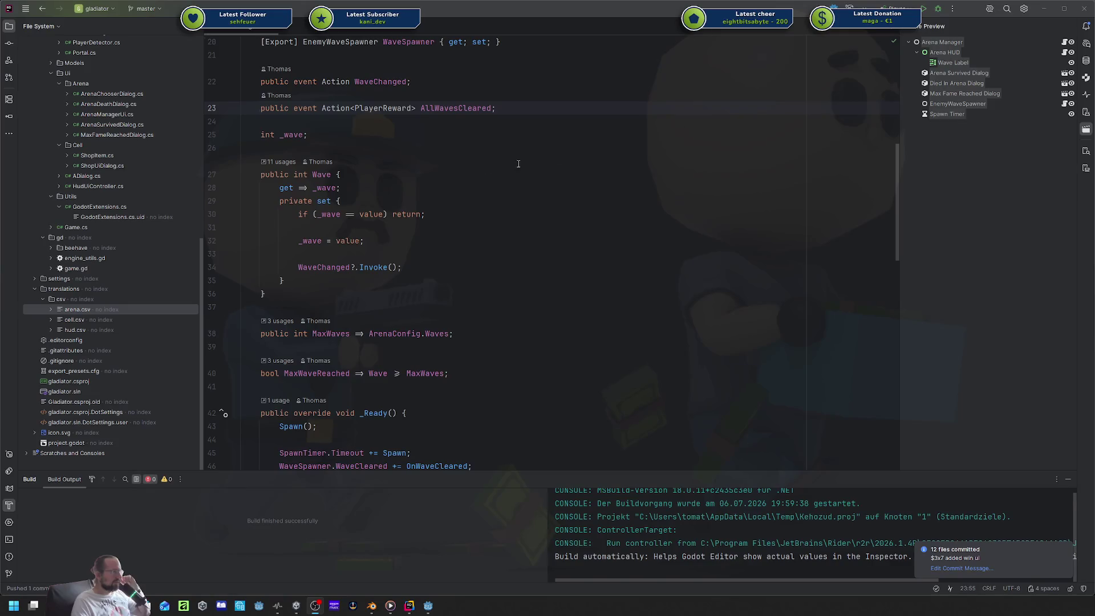
pyautogui.scroll(-2, 438, 178)
pyautogui.scroll(-1, 439, 178)
pyautogui.scroll(6, 439, 178)
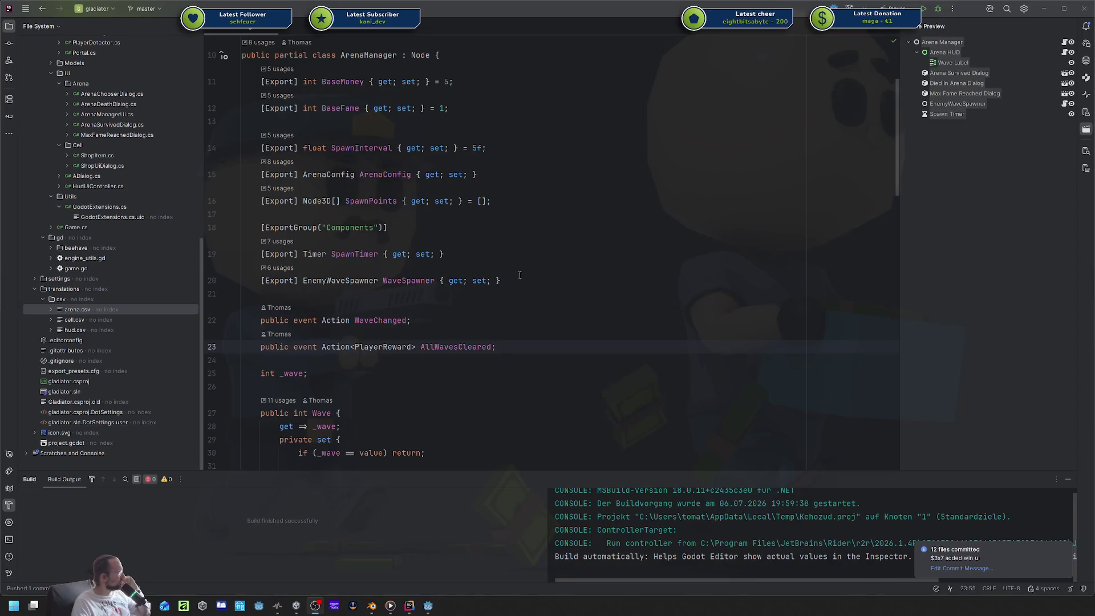
pyautogui.moveTo(519, 275); pyautogui.dragTo(550, 83)
pyautogui.click(554, 118)
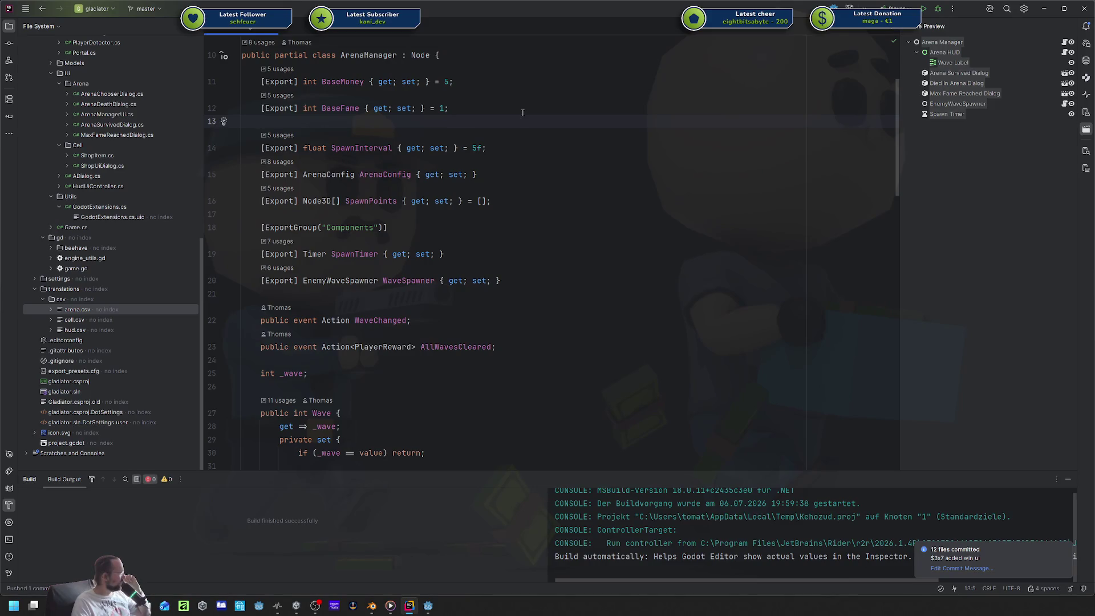
pyautogui.scroll(2, 522, 113)
pyautogui.click(498, 180)
pyautogui.scroll(-1, 498, 180)
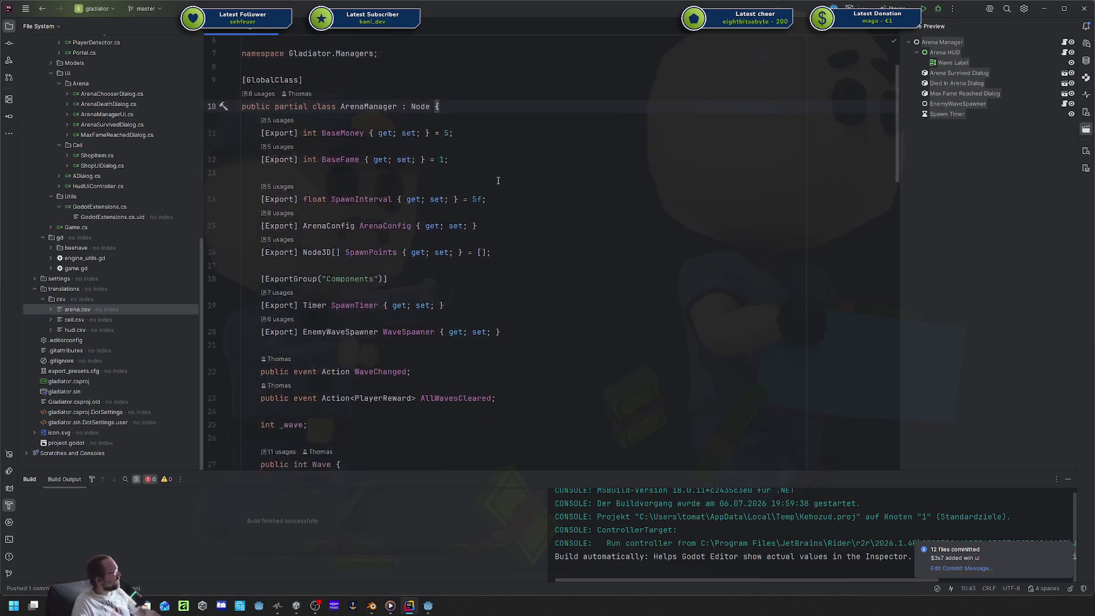
pyautogui.scroll(-2, 497, 180)
pyautogui.keyDown('ctrl'); pyautogui.click(376, 320); pyautogui.keyUp('ctrl')
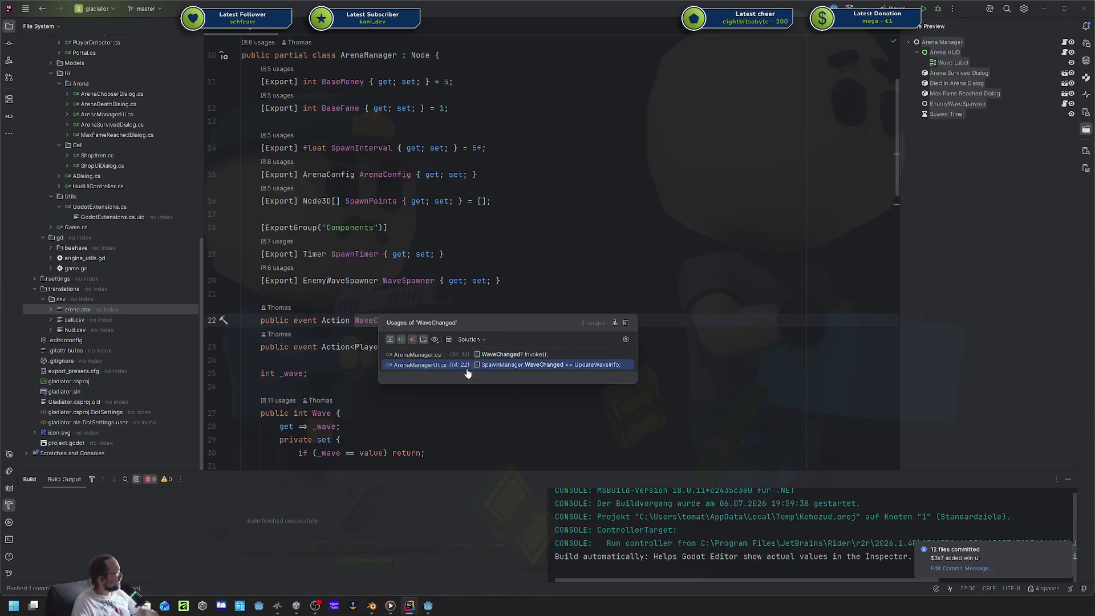
# Inspect the WaveChanged subscription and SpawnManager property in ArenaManagerUi.cs, then return to ArenaManager.cs.
pyautogui.click(467, 368)
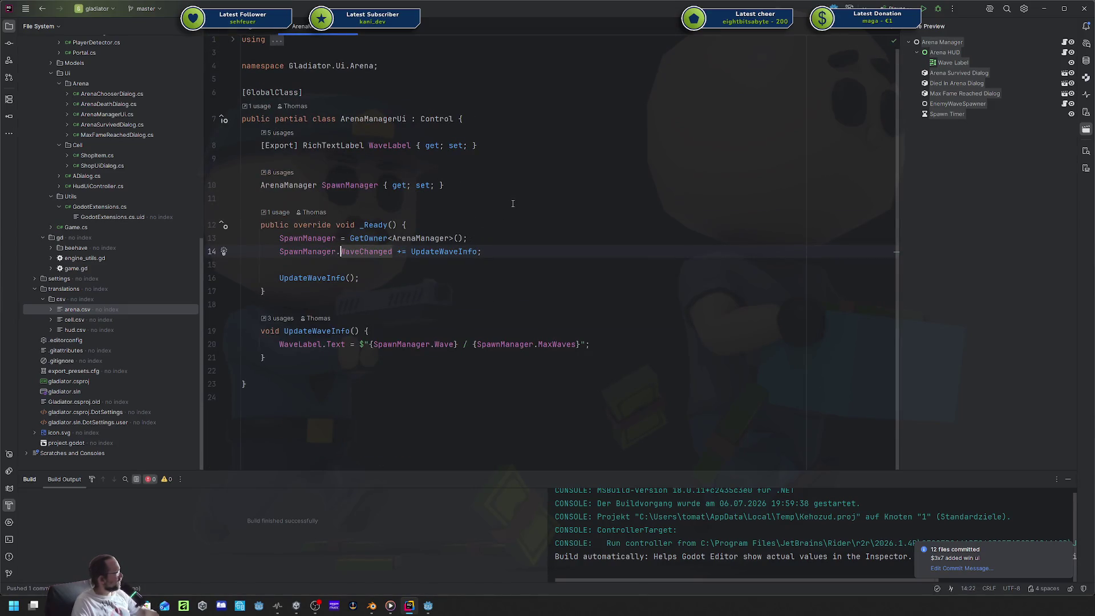
pyautogui.click(465, 184)
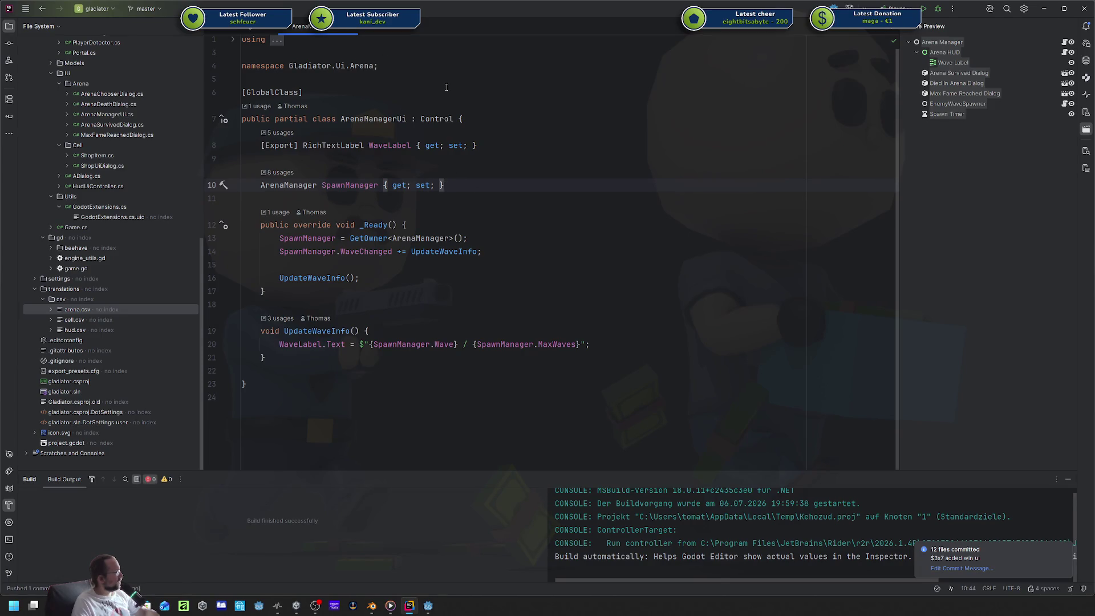
pyautogui.click(340, 238)
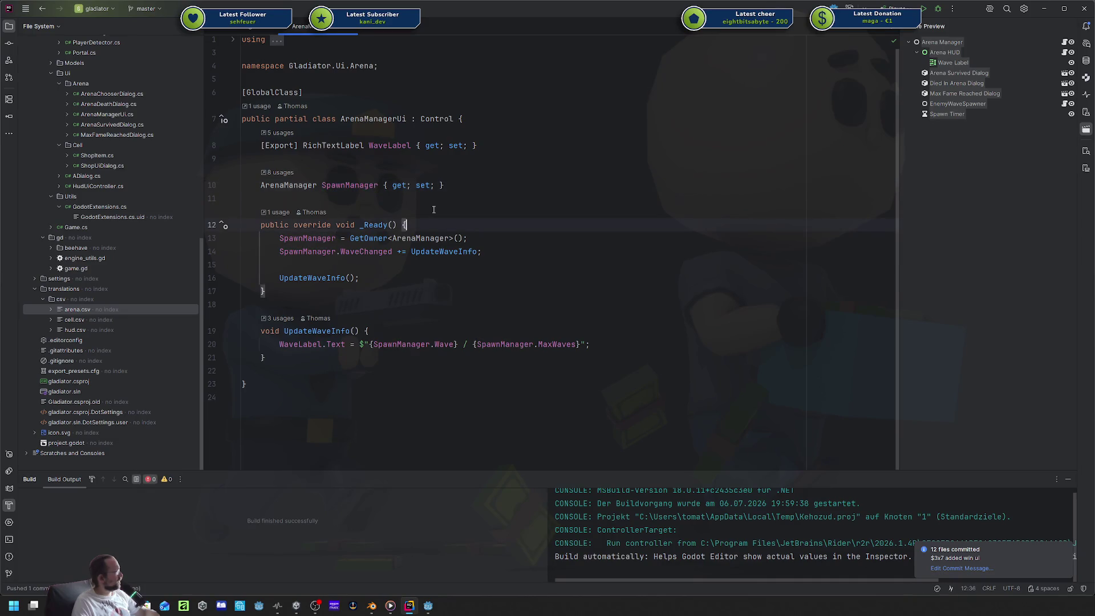
pyautogui.moveTo(298, 252); pyautogui.dragTo(344, 252)
pyautogui.press('Up')
pyautogui.press('Up')
pyautogui.press('End')
pyautogui.hotkey('ctrl', 'Tab')
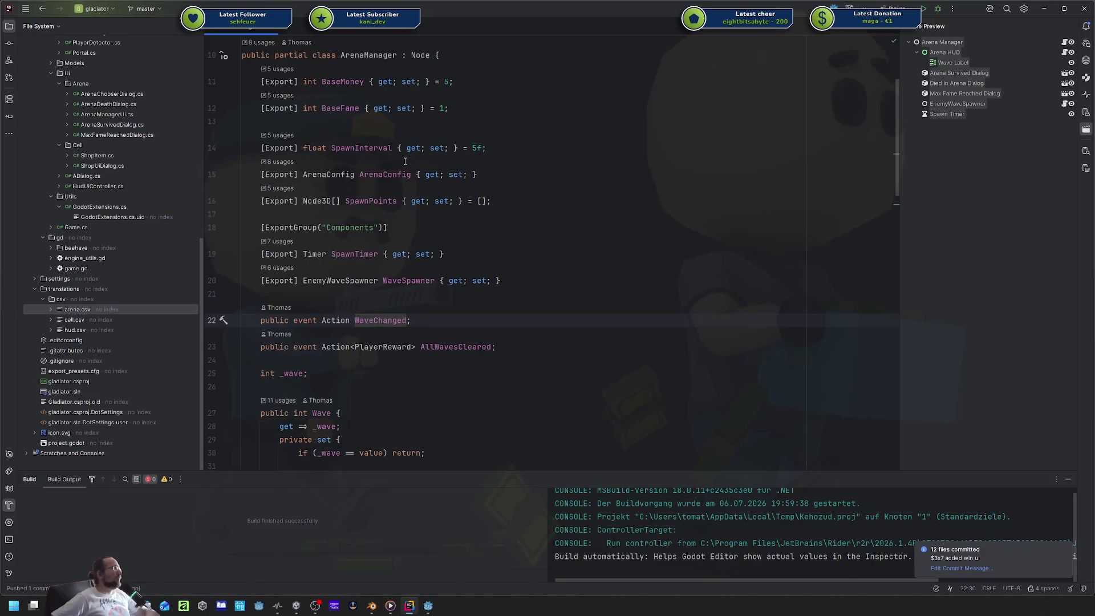
# Examine OnWaveCleared's ApplyReward call and its AllWavesCleared Invoke in ArenaManager.cs.
pyautogui.scroll(-7, 403, 163)
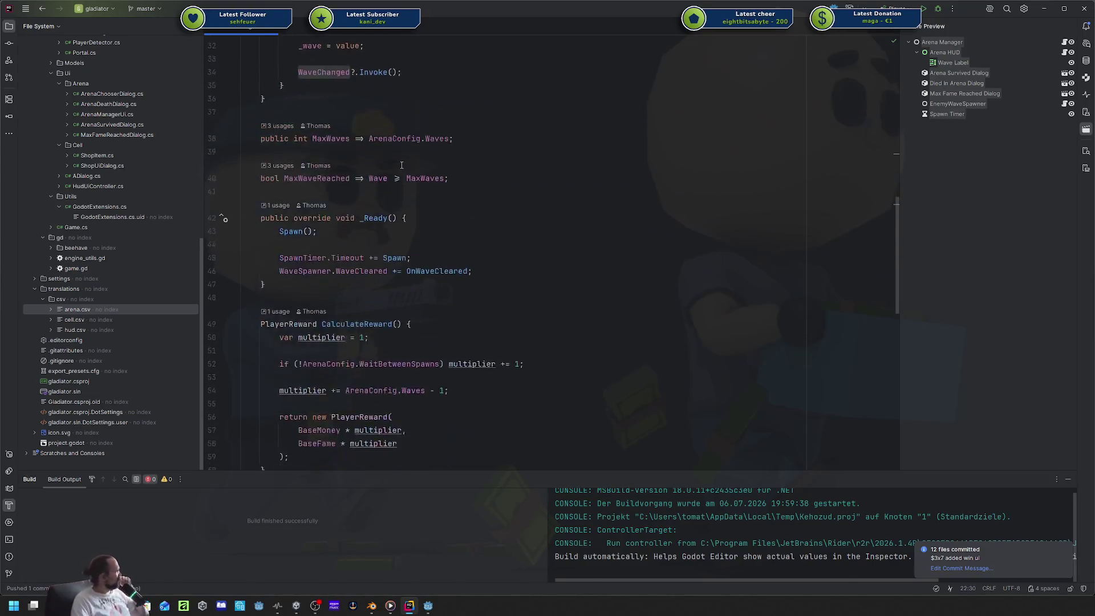
pyautogui.scroll(-6, 401, 165)
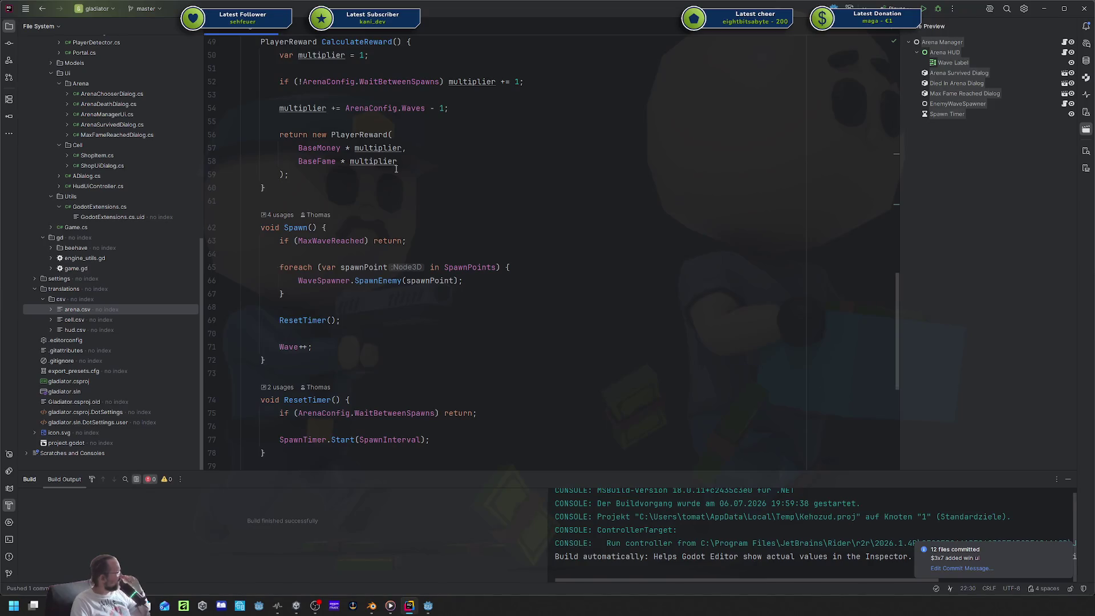
pyautogui.scroll(-7, 396, 169)
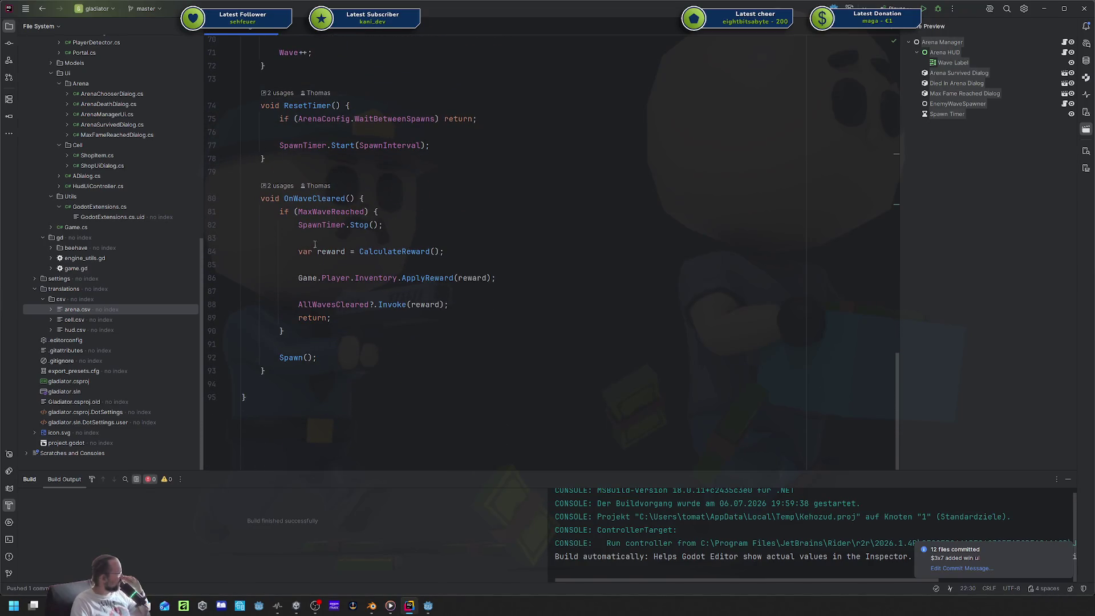
pyautogui.doubleClick(455, 277)
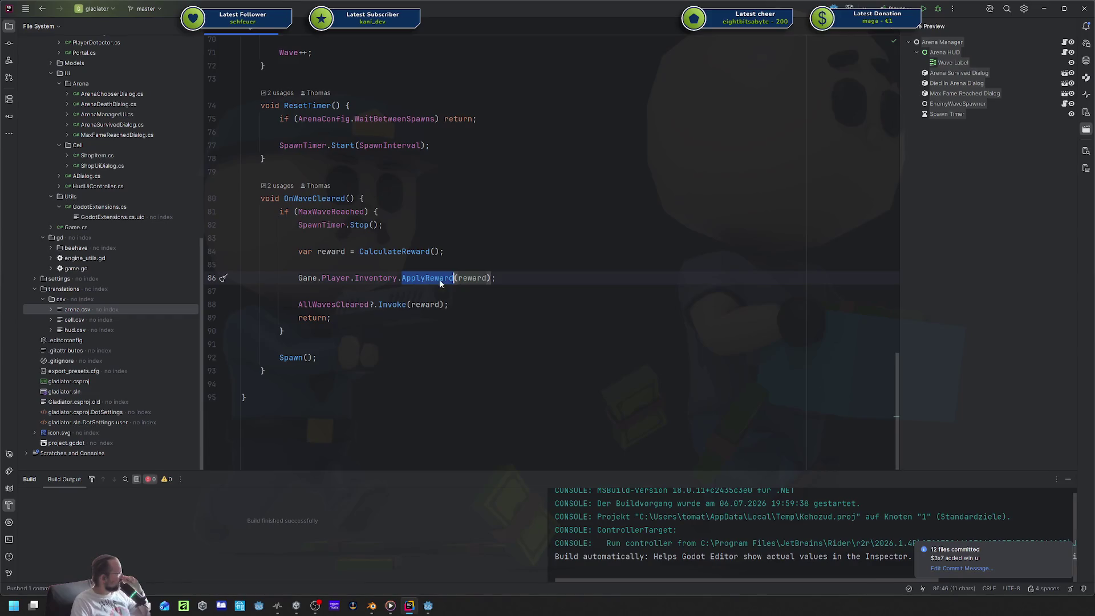
pyautogui.doubleClick(393, 304)
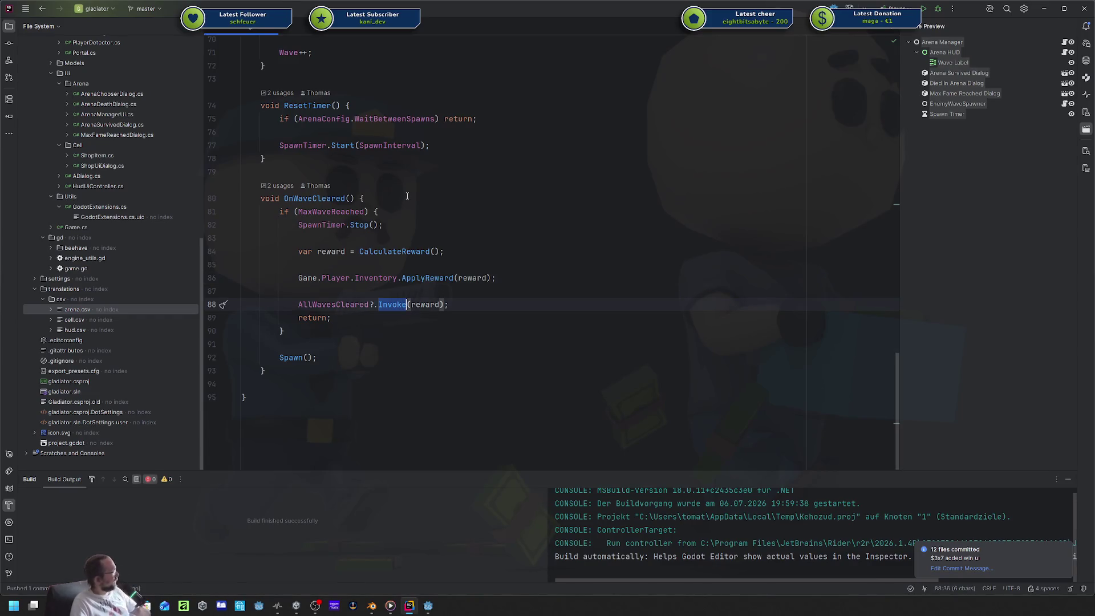
pyautogui.scroll(1, 120, 233)
pyautogui.scroll(3, 122, 235)
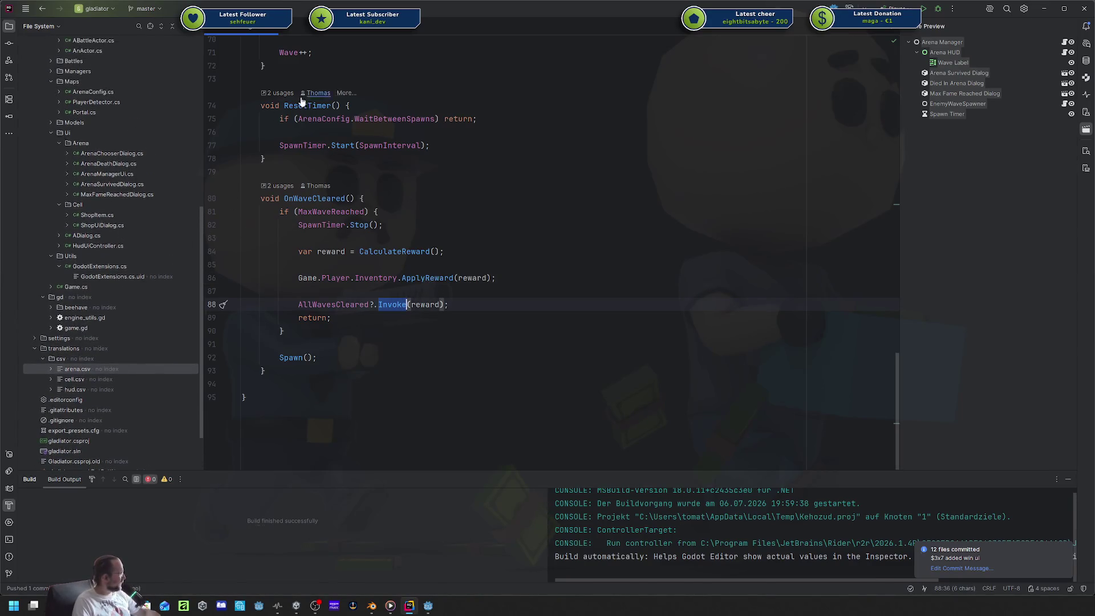
pyautogui.hotkey('ctrl', '[')
pyautogui.hotkey('ctrl', '[')
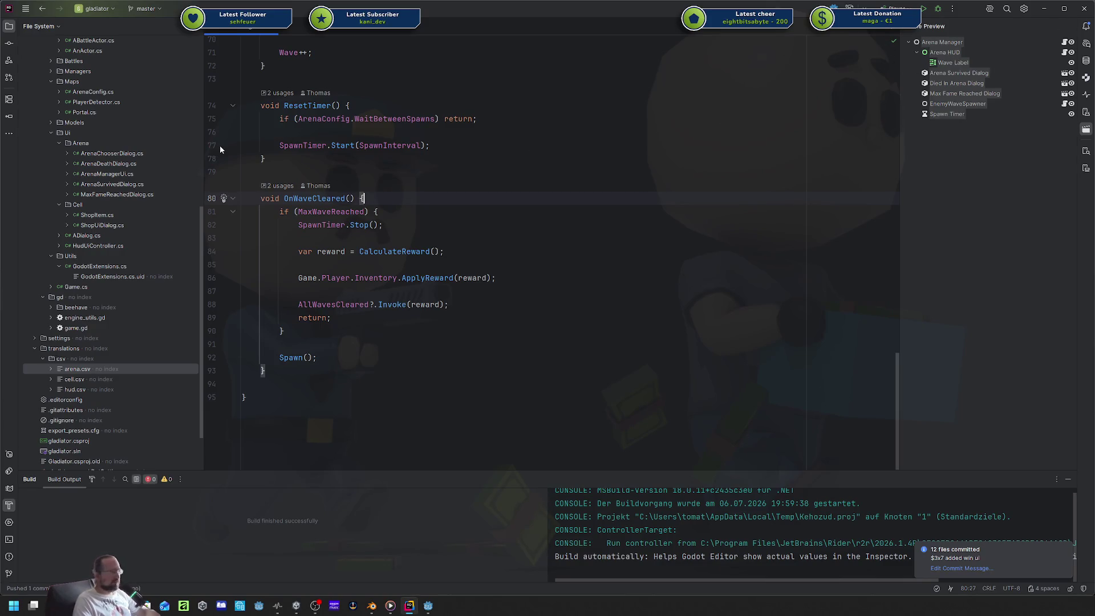
pyautogui.scroll(2, 122, 173)
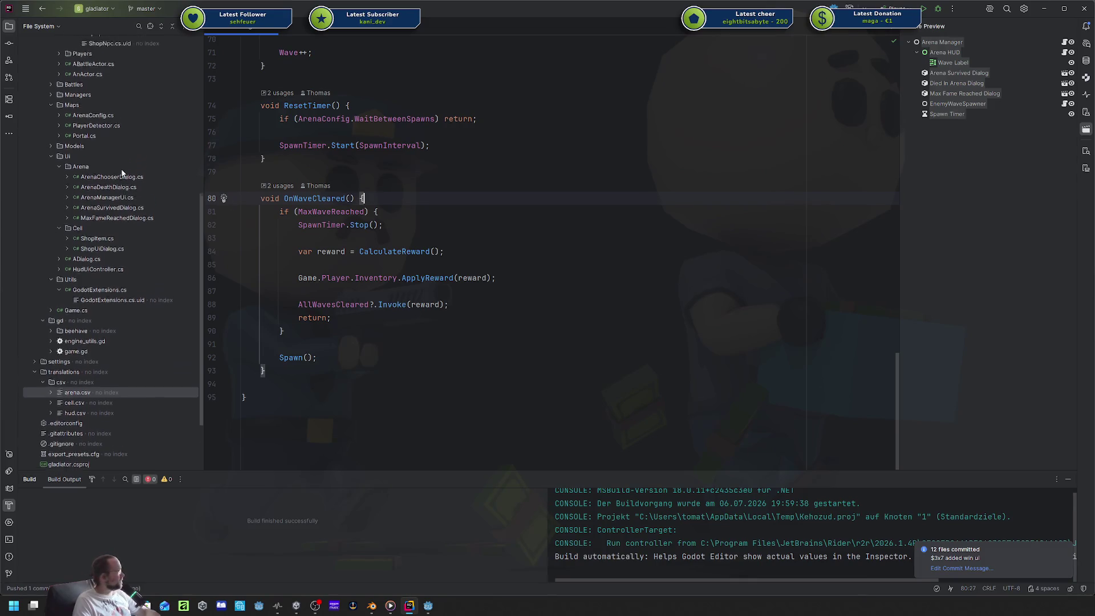
pyautogui.scroll(5, 121, 173)
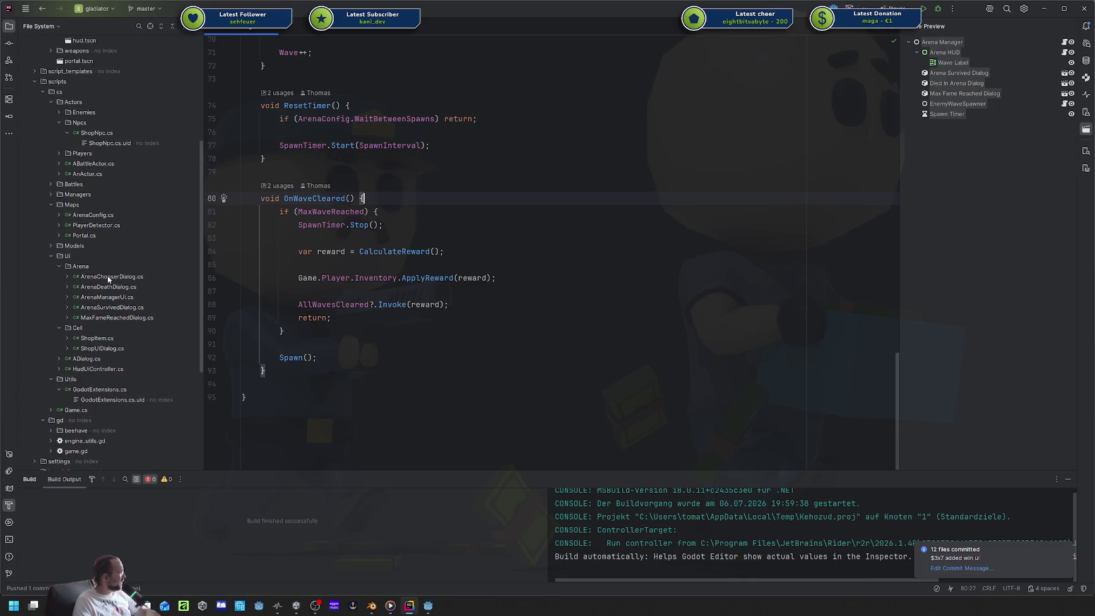
# Open ArenaSurvivedDialog.cs, check where its class body ends, then return to Godot.
pyautogui.doubleClick(112, 308)
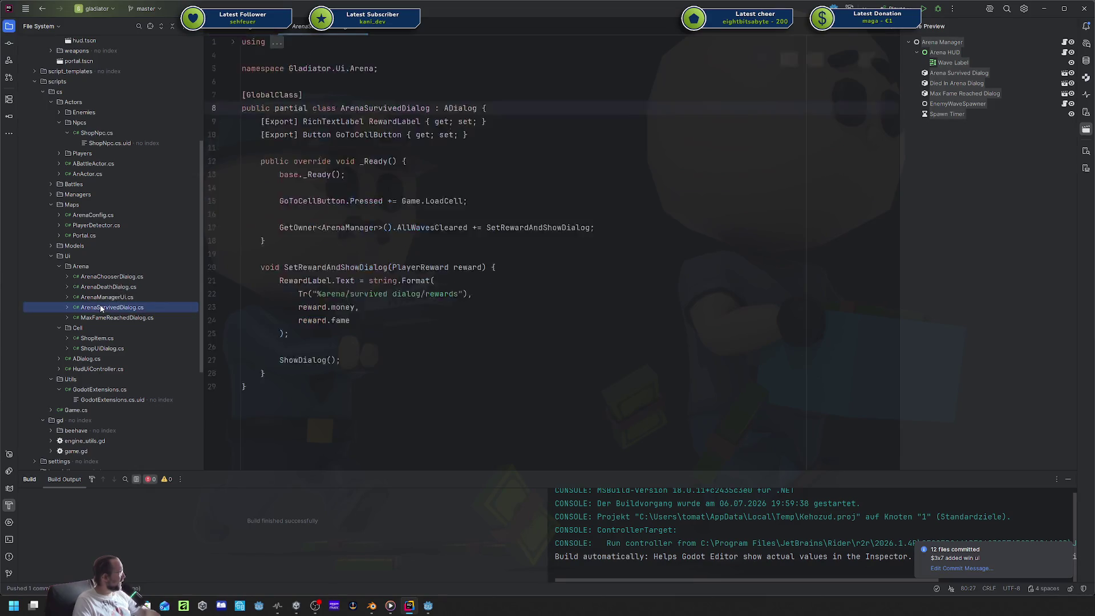
pyautogui.moveTo(551, 393); pyautogui.dragTo(369, 134)
pyautogui.click(536, 227)
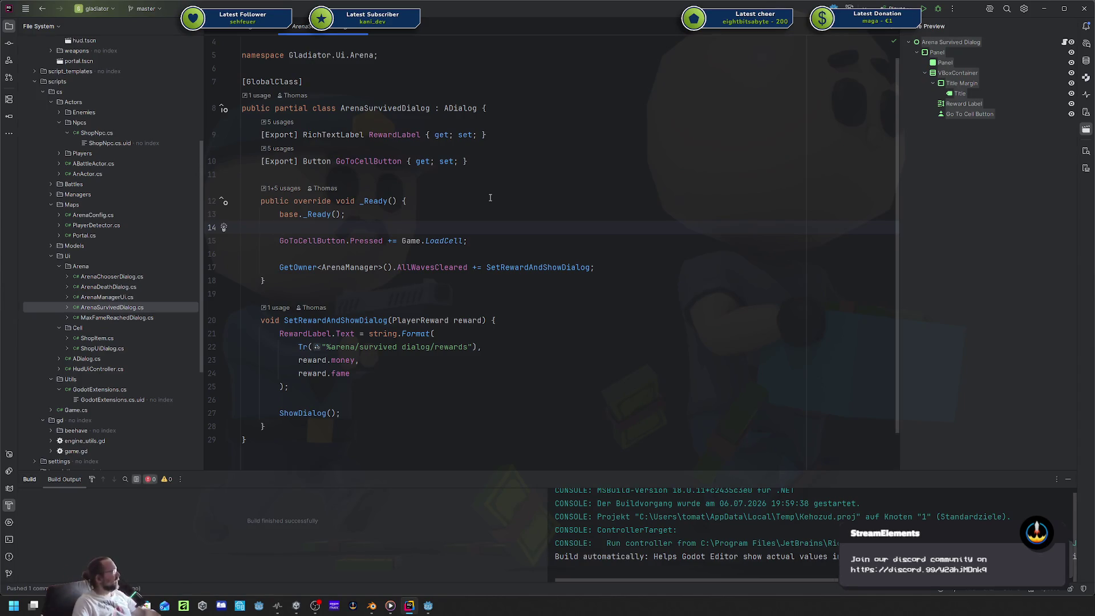
pyautogui.click(429, 395)
pyautogui.keyDown('ctrl'); pyautogui.click(274, 439); pyautogui.keyUp('ctrl')
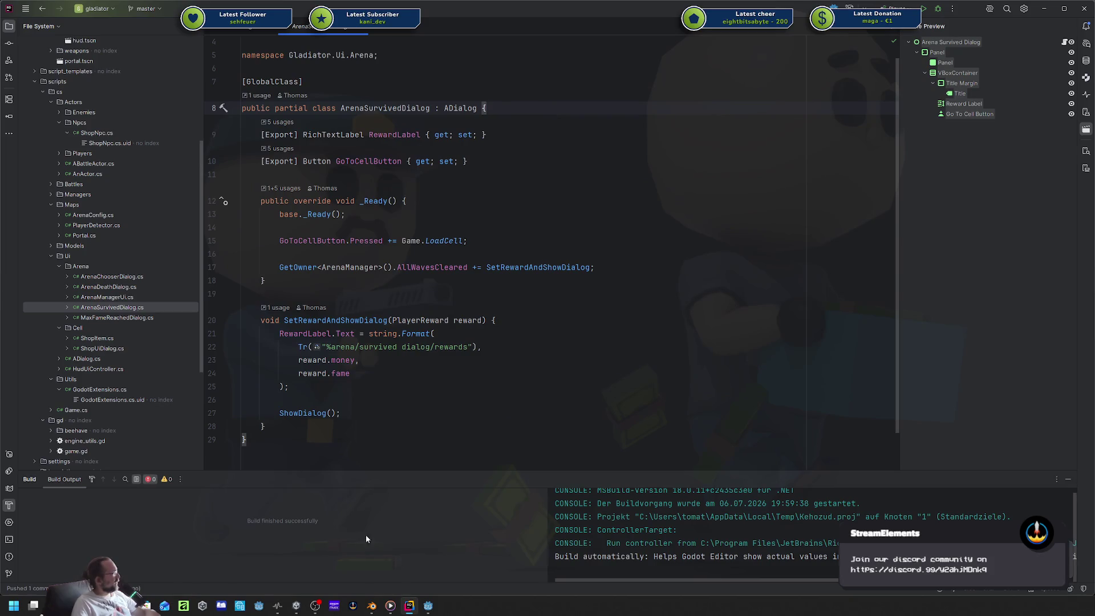
pyautogui.click(422, 608)
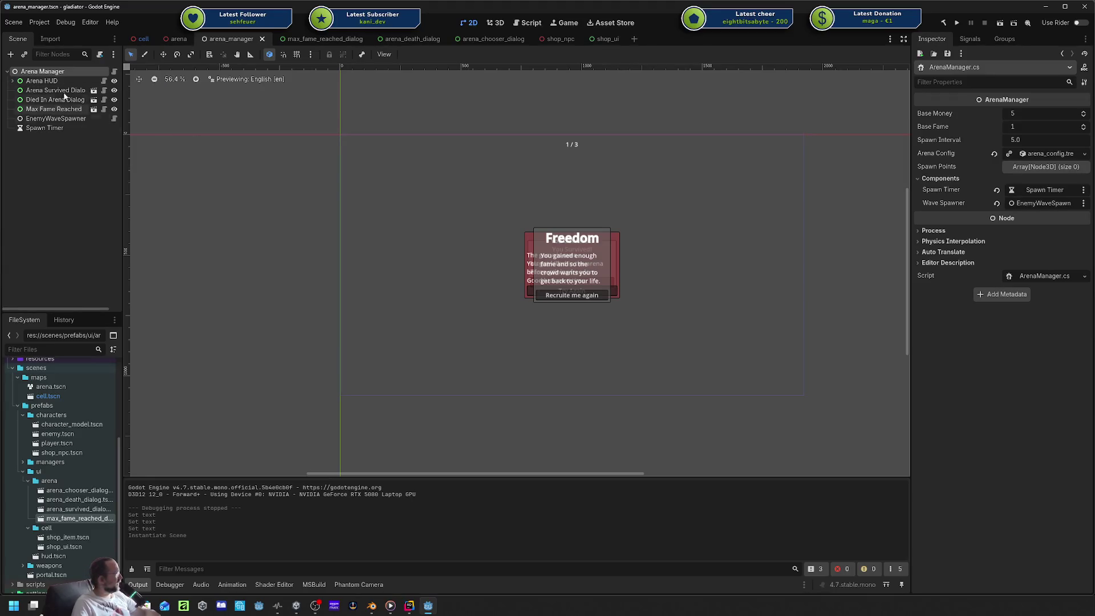
# Delete the Max Fame Reached instance from arena_manager and open max_fame_reached_dialog.tscn.
pyautogui.click(49, 109)
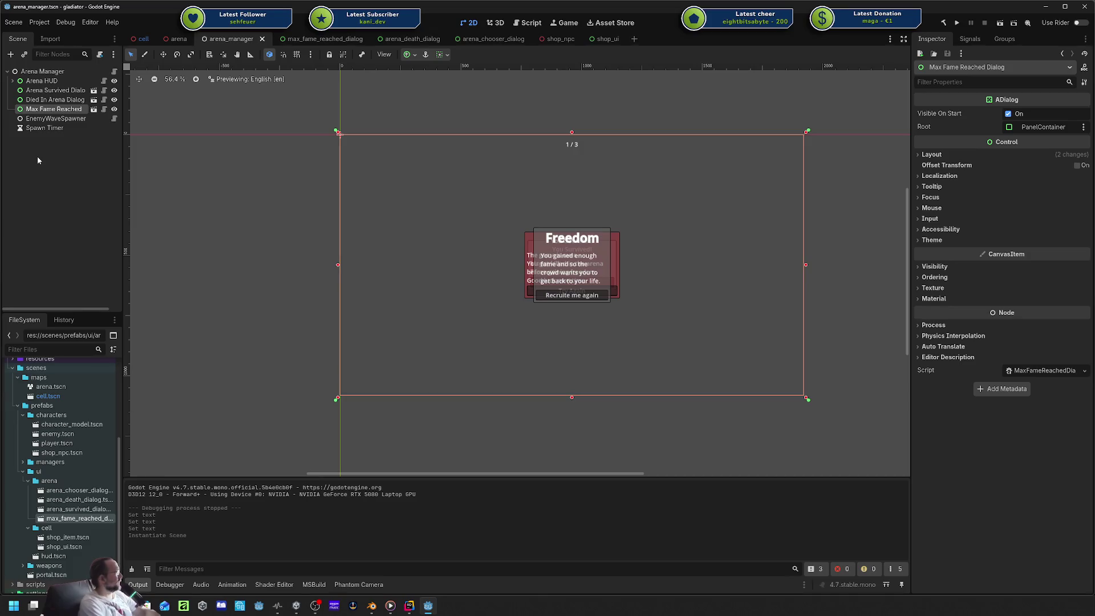
pyautogui.press('Delete')
pyautogui.press('Return')
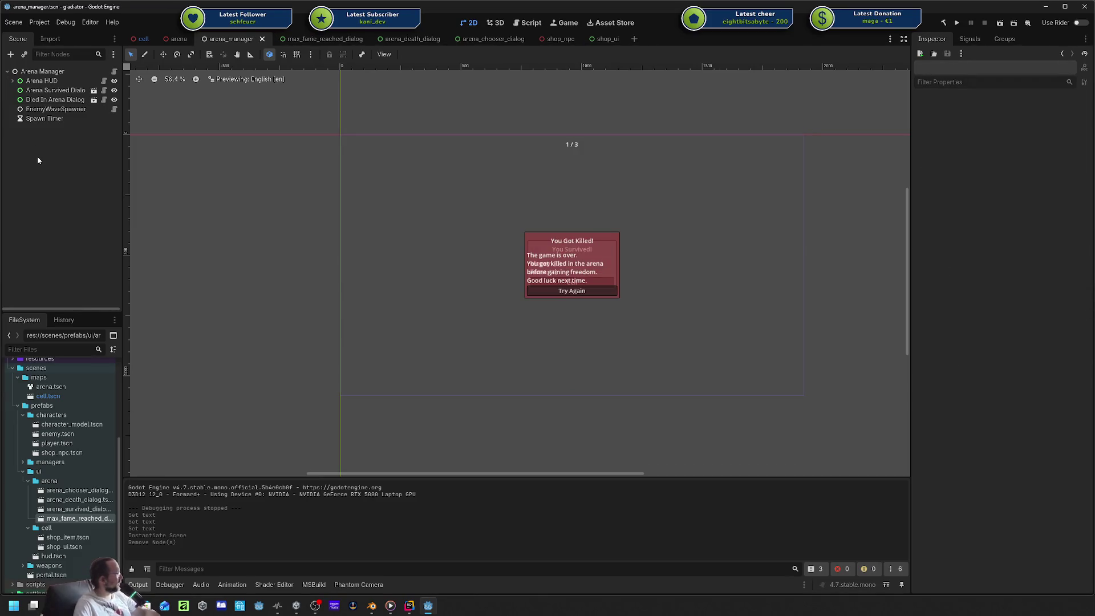
pyautogui.doubleClick(79, 518)
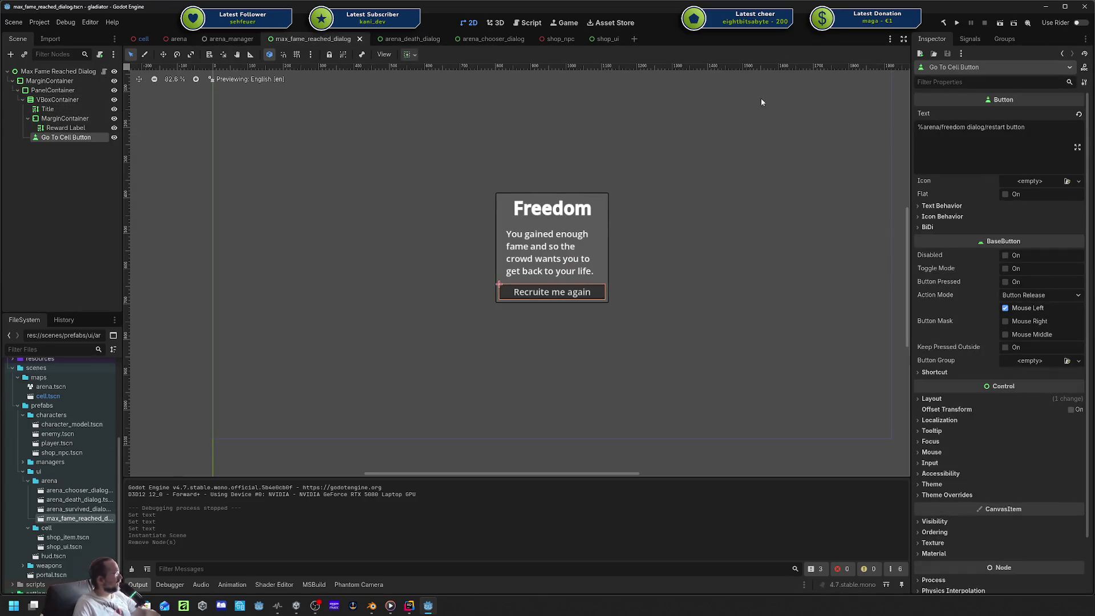
# Cut the three freedom dialog translation lines from the end of arena.csv.
pyautogui.click(411, 603)
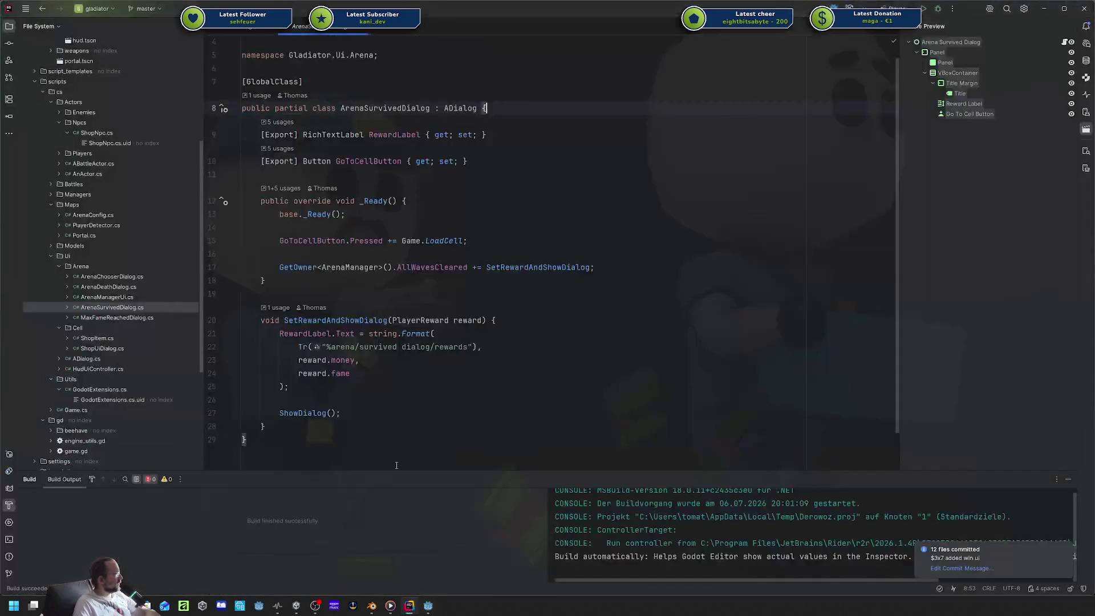
pyautogui.scroll(-6, 137, 354)
pyautogui.doubleClick(120, 319)
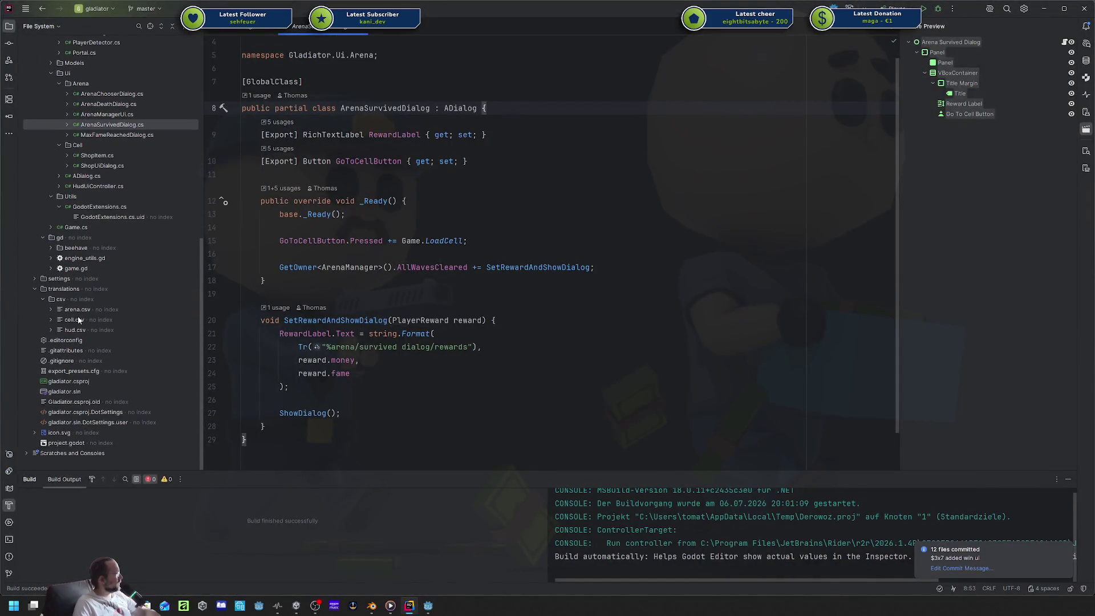
pyautogui.hotkey('shift', 'Up')
pyautogui.hotkey('shift', 'Up')
pyautogui.hotkey('shift', 'Home')
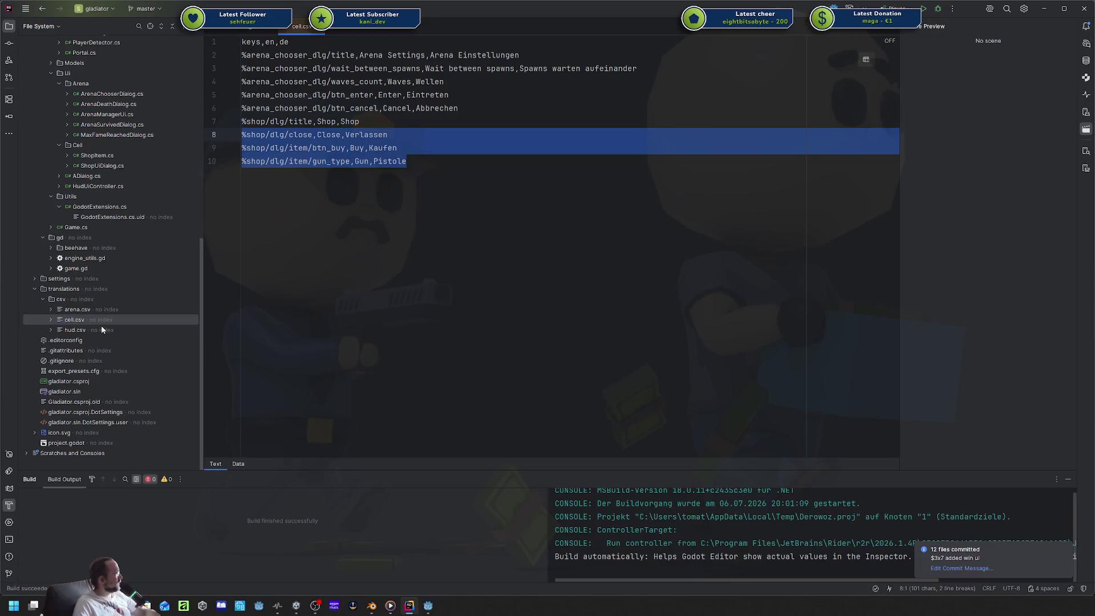
pyautogui.doubleClick(77, 309)
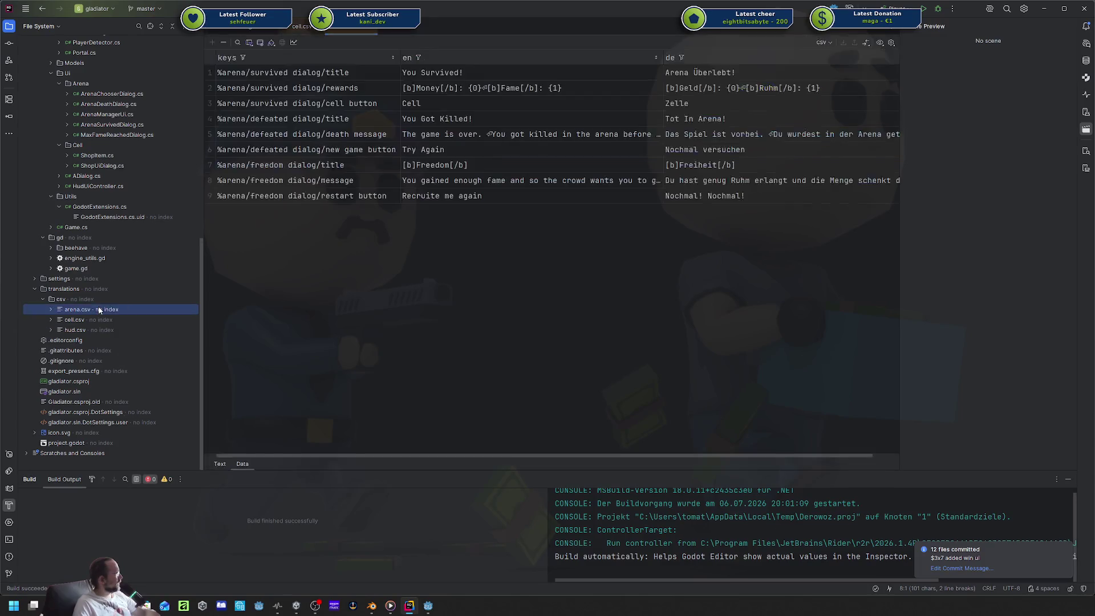
pyautogui.click(216, 463)
pyautogui.hotkey('ctrl', 'End')
pyautogui.hotkey('shift', 'Up')
pyautogui.hotkey('shift', 'Up')
pyautogui.hotkey('shift', 'Up')
pyautogui.hotkey('shift', 'Home')
pyautogui.hotkey('ctrl', 'c')
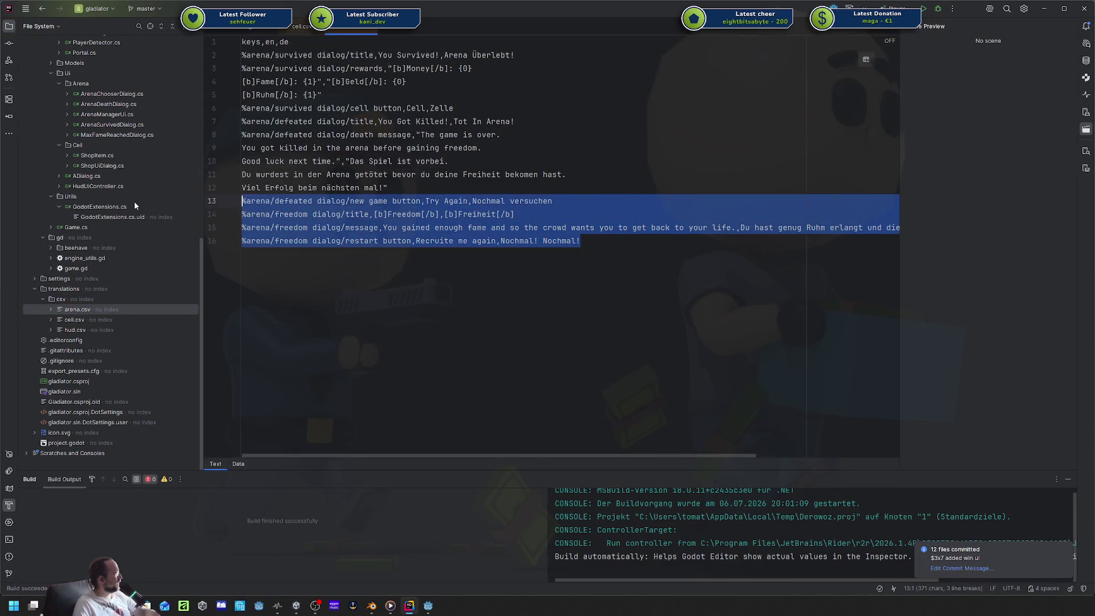
pyautogui.hotkey('shift', 'Down')
pyautogui.press('BackSpace')
pyautogui.press('BackSpace')
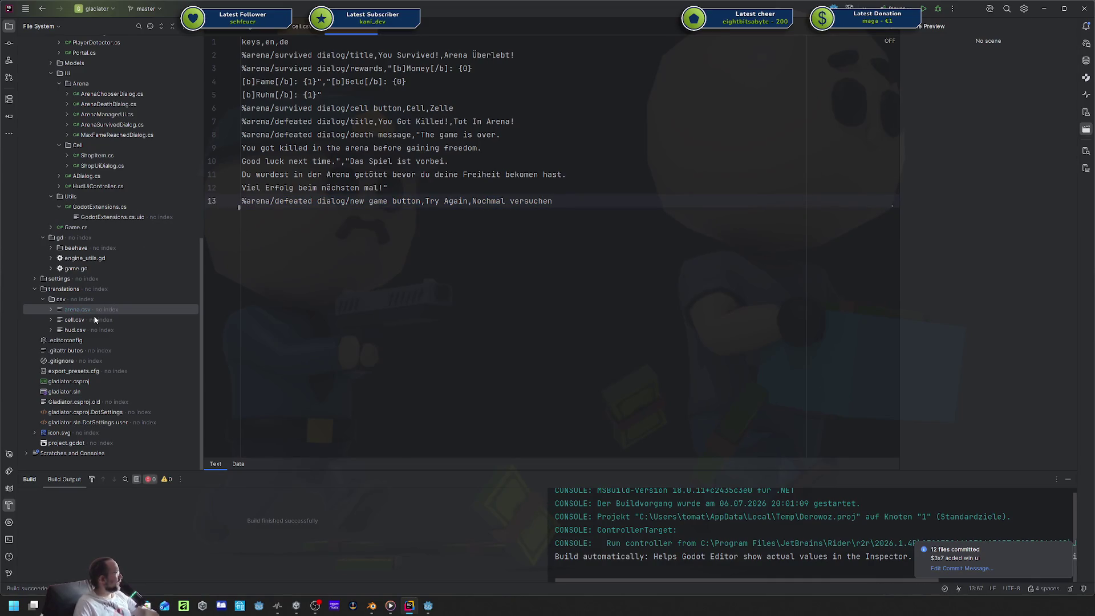
# Paste the freedom dialog lines into cell.csv and rename their 'arena' keys to 'shop'.
pyautogui.click(299, 27)
pyautogui.click(369, 258)
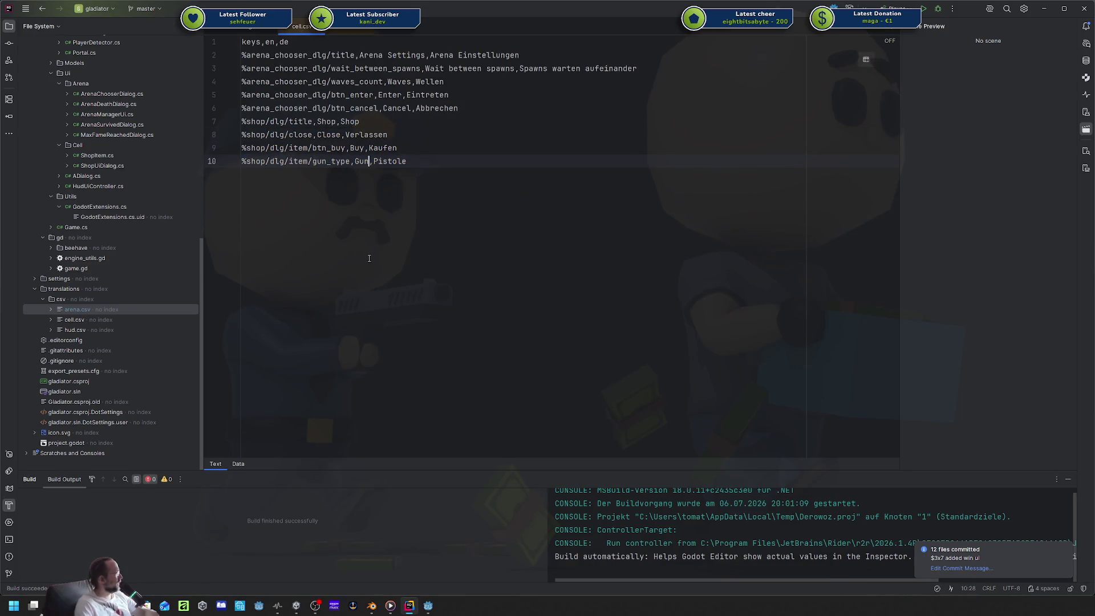
pyautogui.press('End')
pyautogui.press('Return')
pyautogui.hotkey('ctrl', 'v')
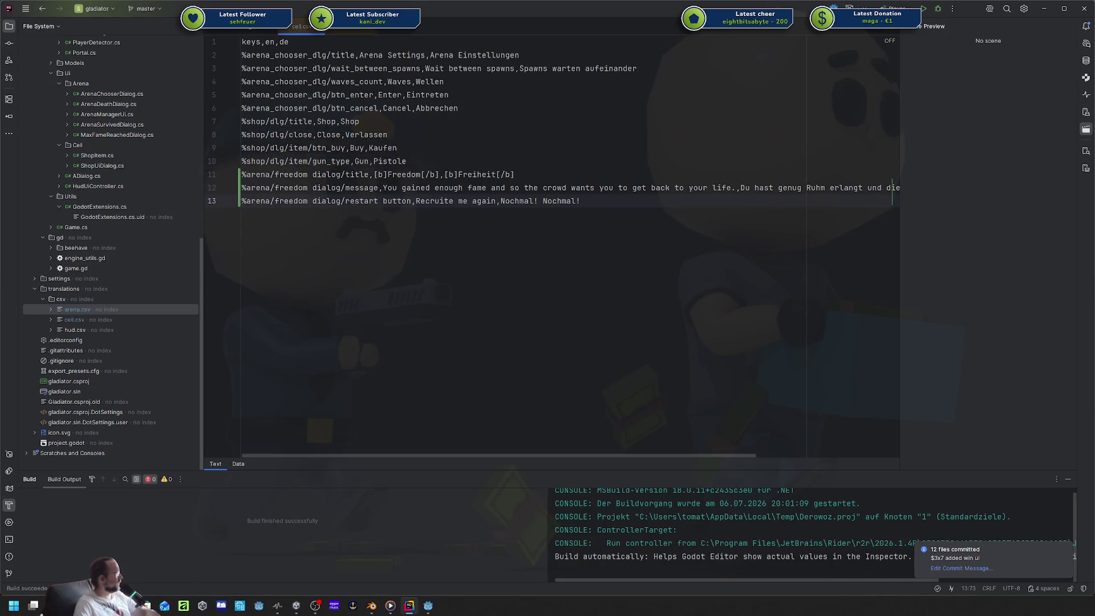
pyautogui.moveTo(247, 174); pyautogui.dragTo(270, 201)
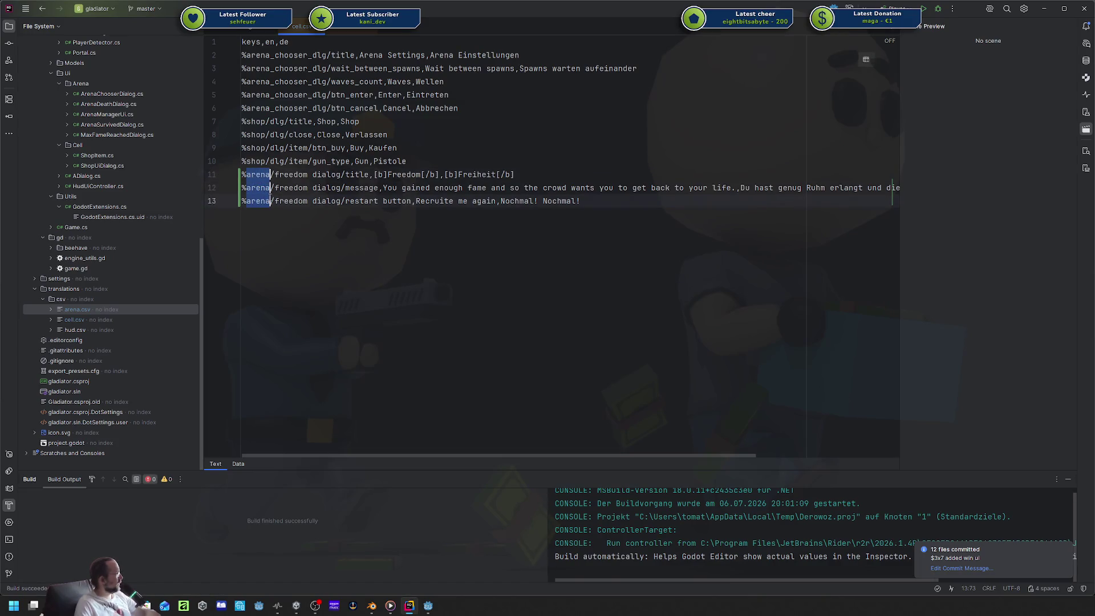
pyautogui.write('shop')
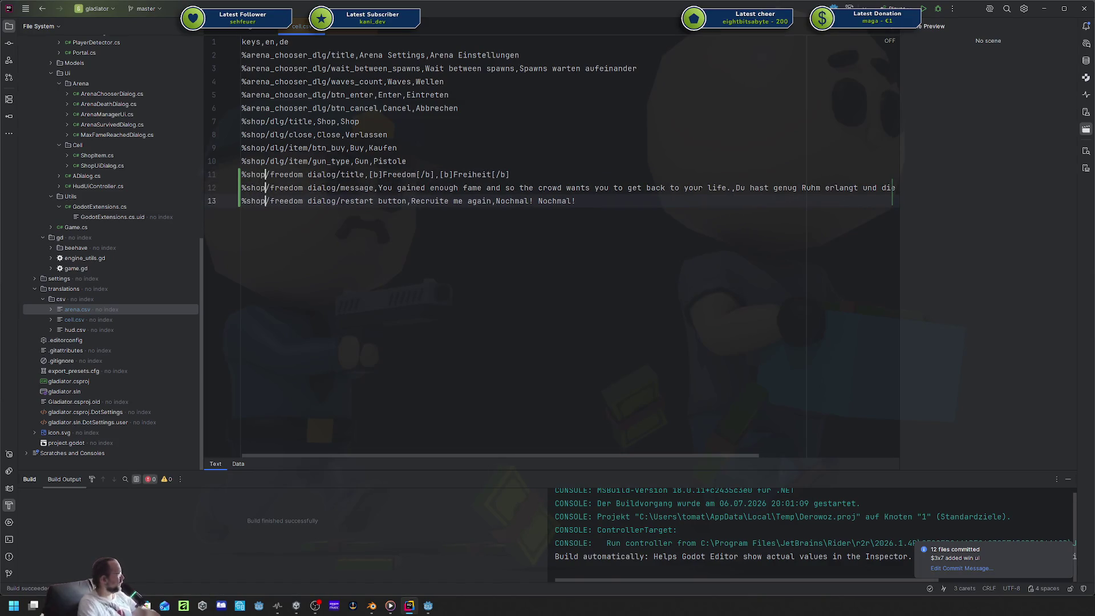
pyautogui.press('Escape')
# Check the dialog texts in Godot, then open max_fame_reached_dialog.tscn as text in Rider.
pyautogui.scroll(3, 126, 205)
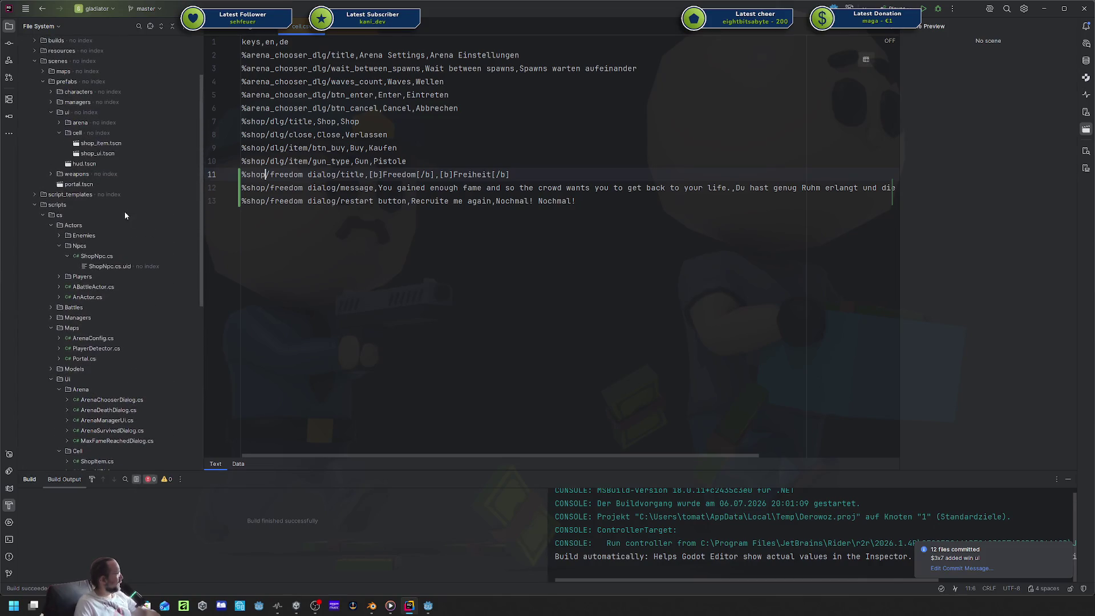
pyautogui.scroll(3, 119, 239)
pyautogui.scroll(-5, 119, 244)
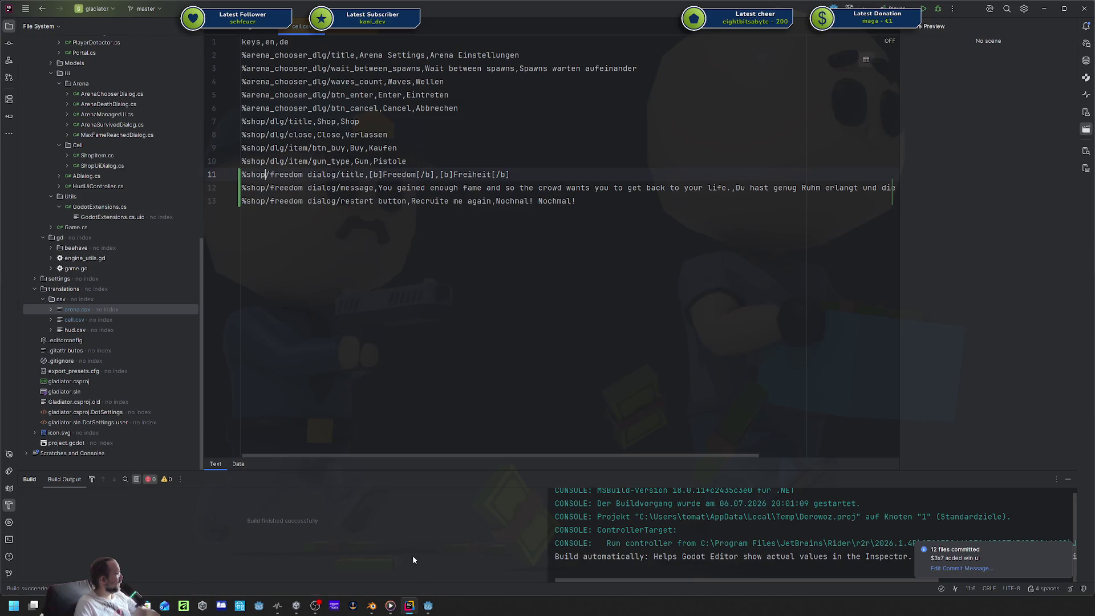
pyautogui.click(428, 606)
pyautogui.hotkey('alt', 'Tab')
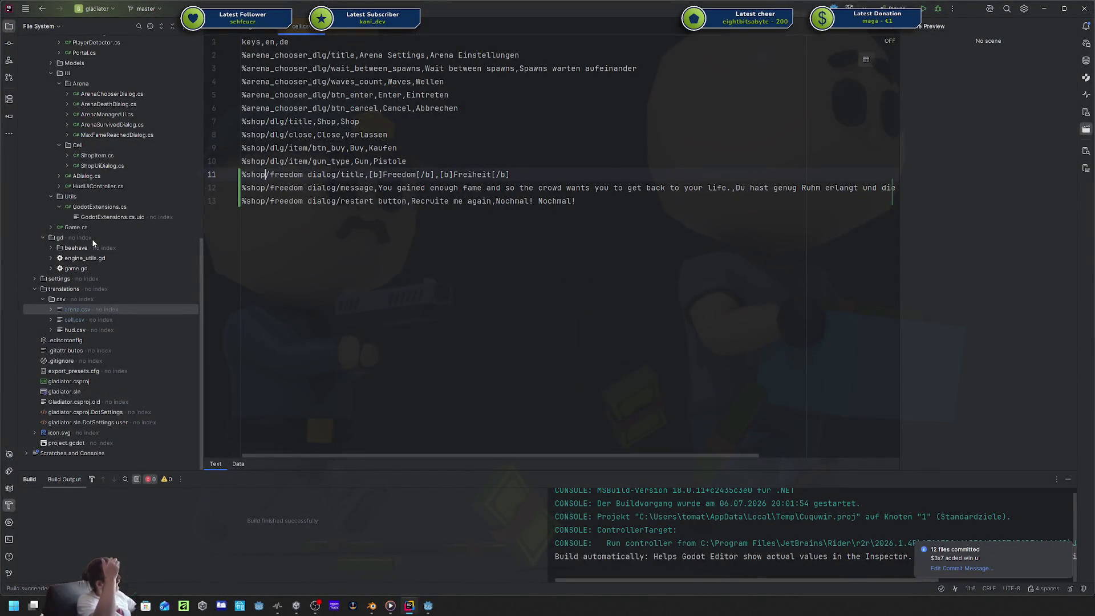
pyautogui.scroll(10, 91, 238)
pyautogui.scroll(4, 92, 234)
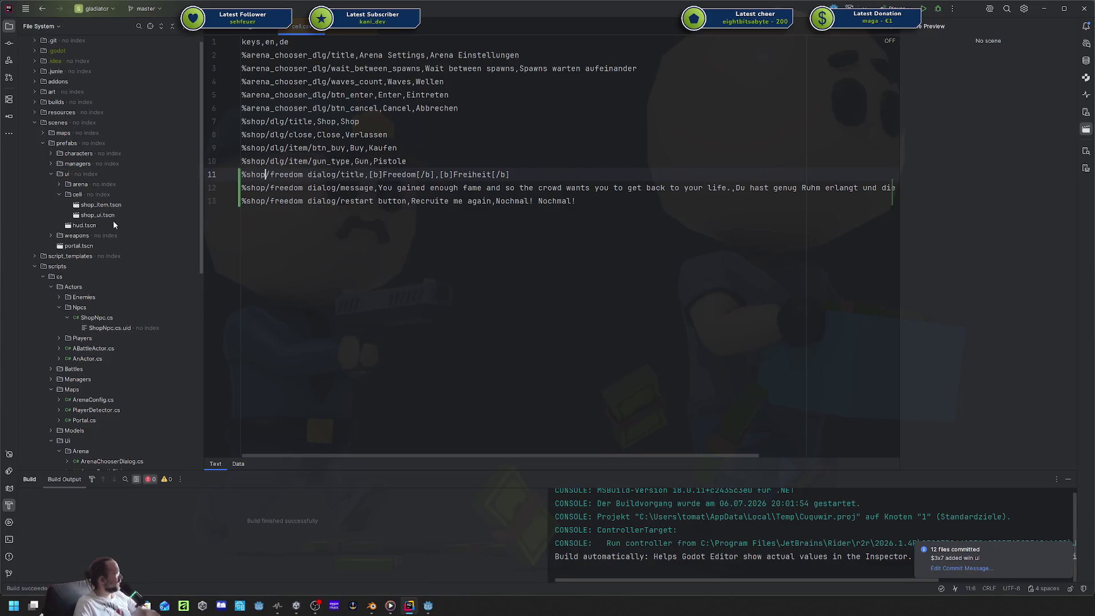
pyautogui.click(60, 185)
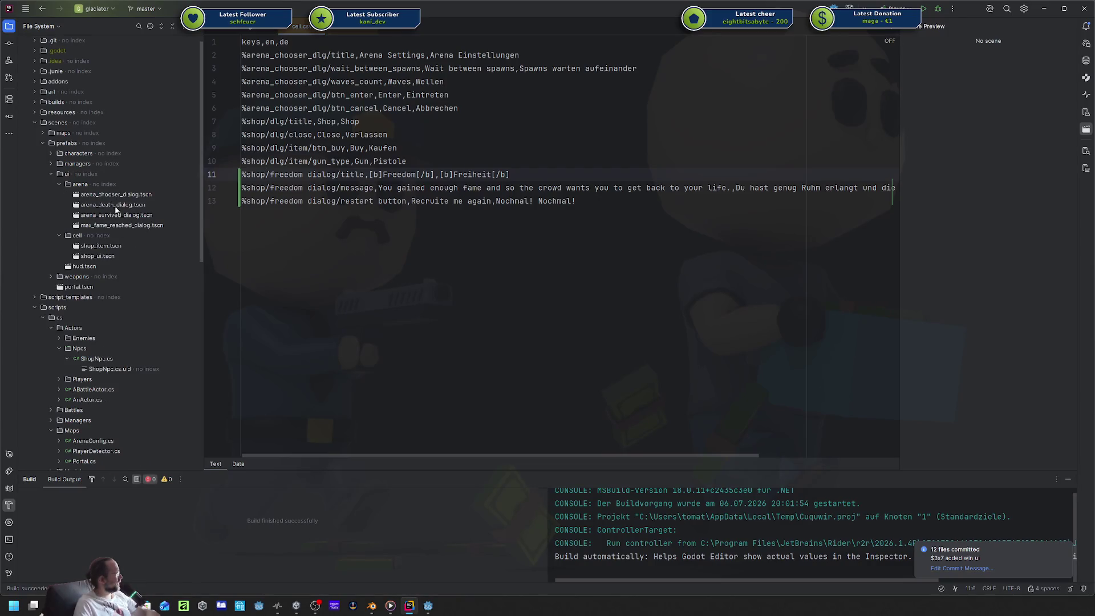
pyautogui.doubleClick(122, 225)
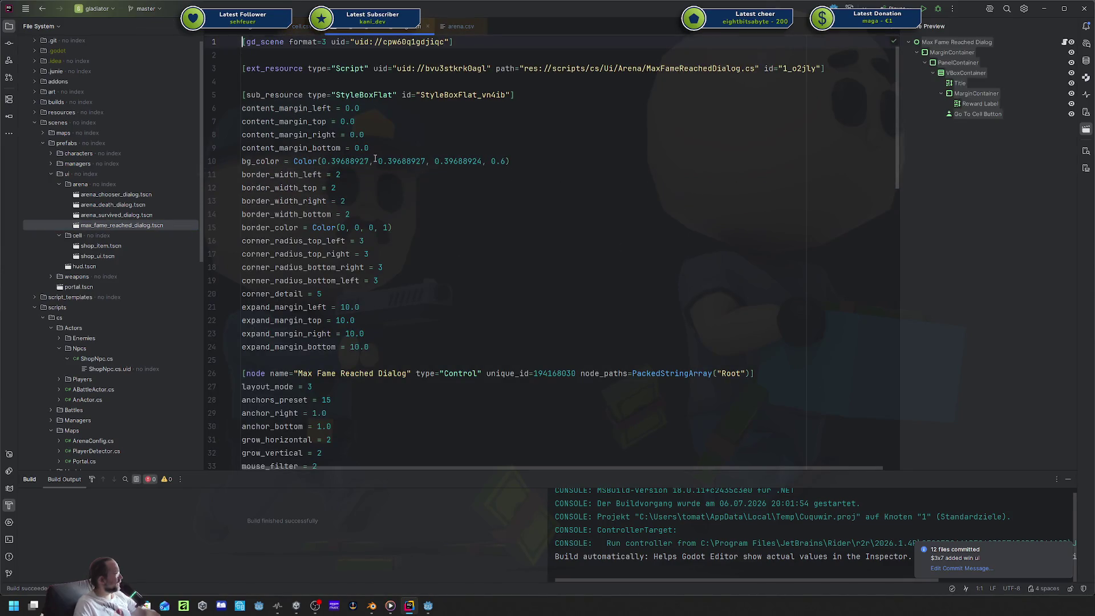
# Replace every '%arena/' text key with '%shop/' in the dialog scene file.
pyautogui.click(521, 206)
pyautogui.scroll(-3, 521, 206)
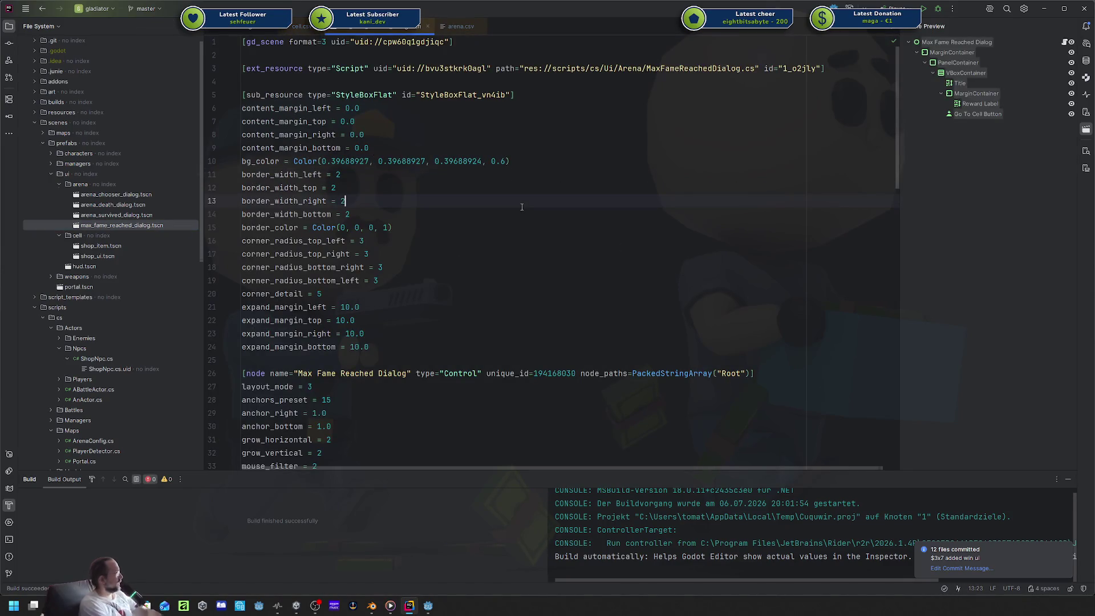
pyautogui.hotkey('ctrl', 'r')
pyautogui.write('arena/')
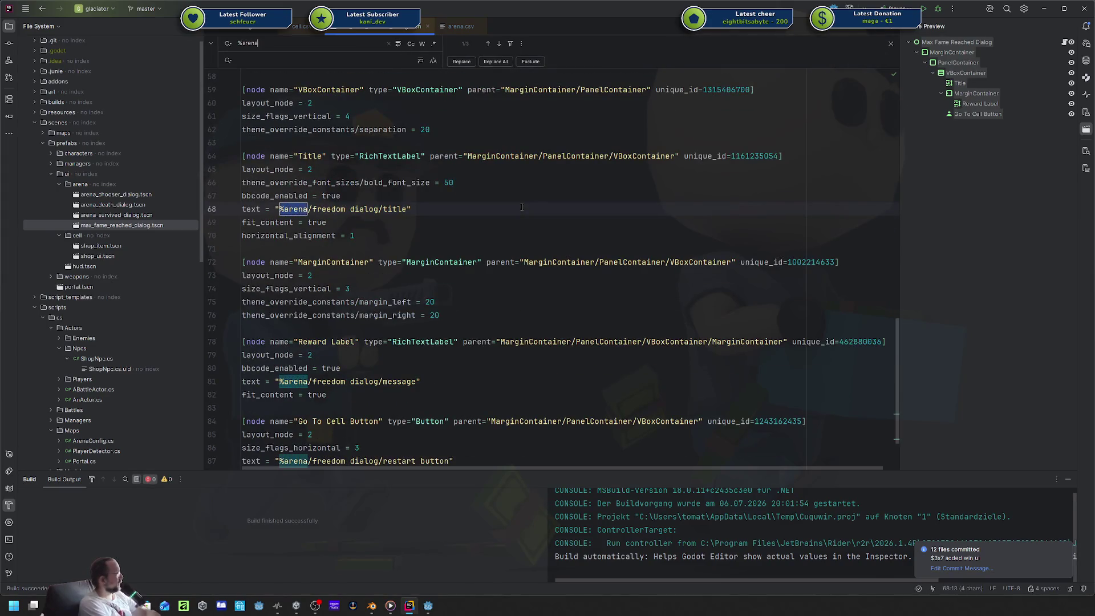
pyautogui.press('Tab')
pyautogui.write('%')
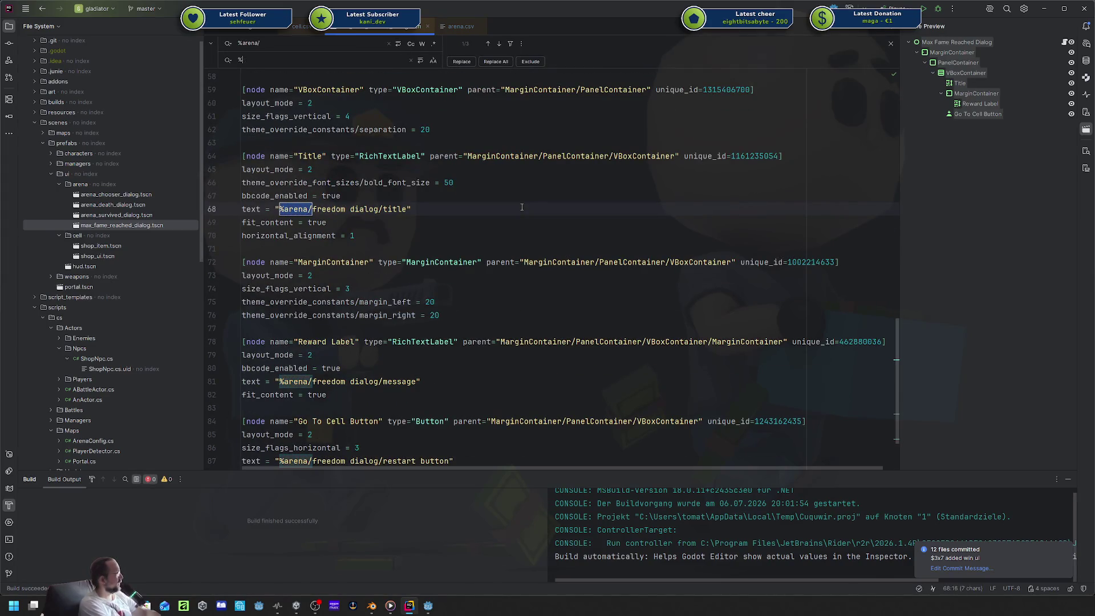
pyautogui.write('shop/')
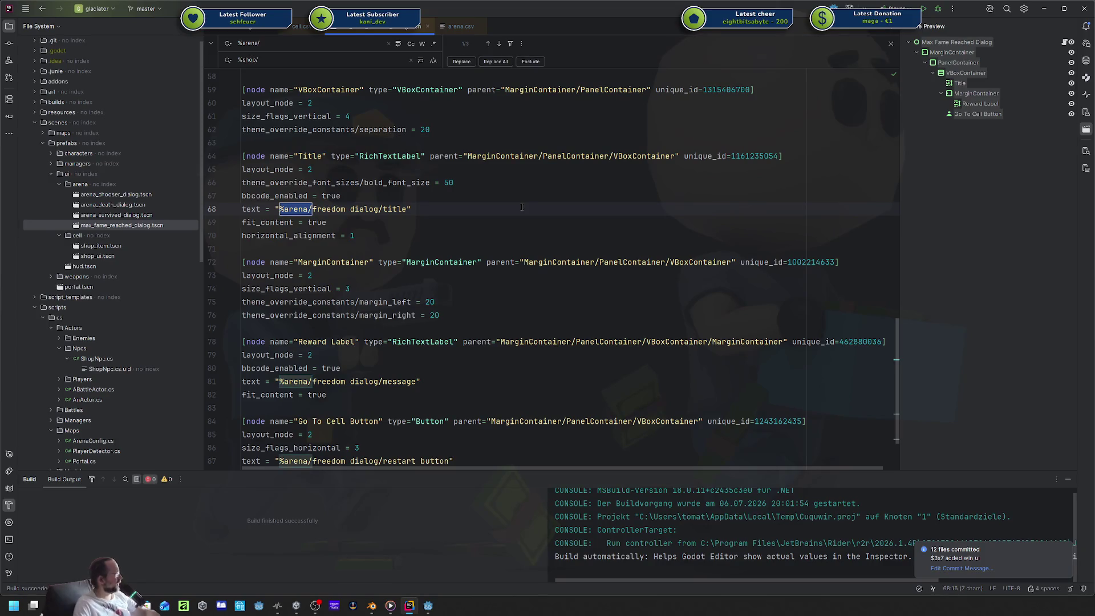
pyautogui.click(462, 62)
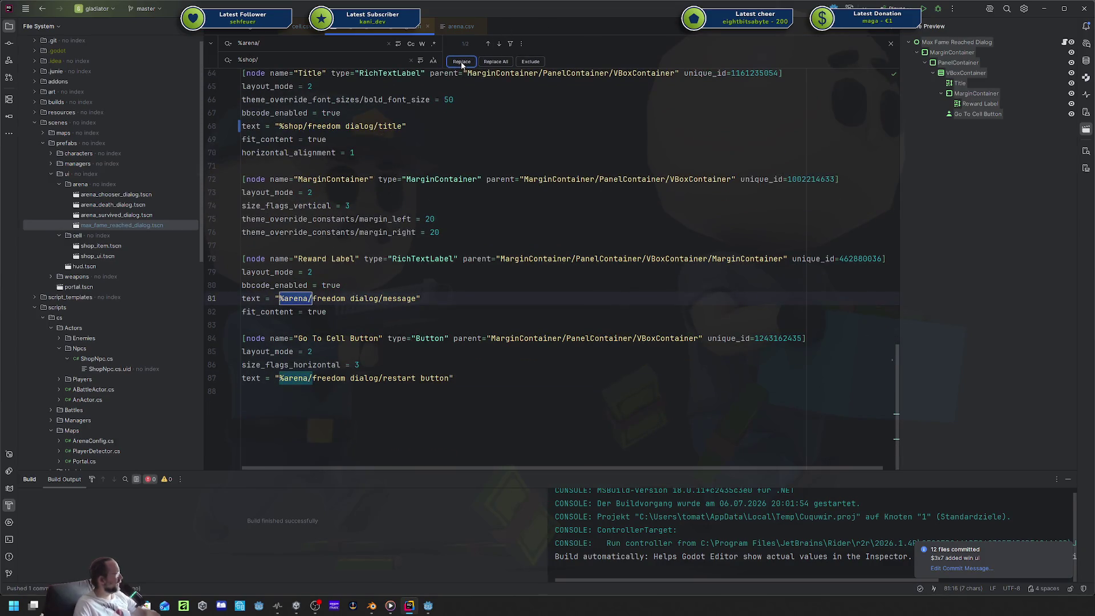
pyautogui.click(462, 62)
pyautogui.click(462, 62)
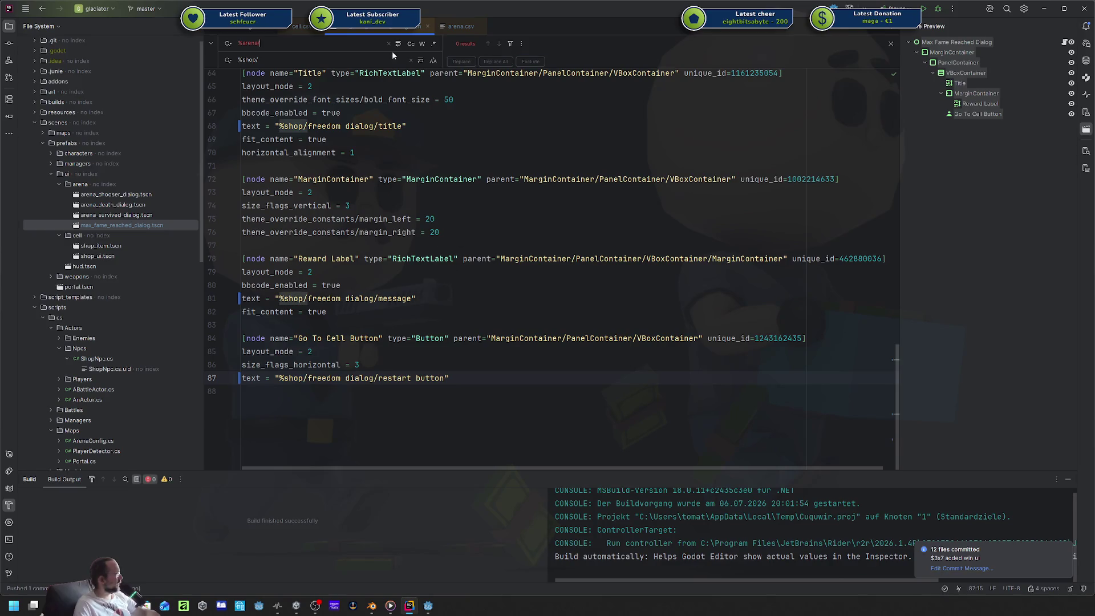
# Reload the dialog scene in Godot and move max_fame_reached_dialog.tscn into the ui/cell folder.
pyautogui.click(461, 26)
pyautogui.click(428, 606)
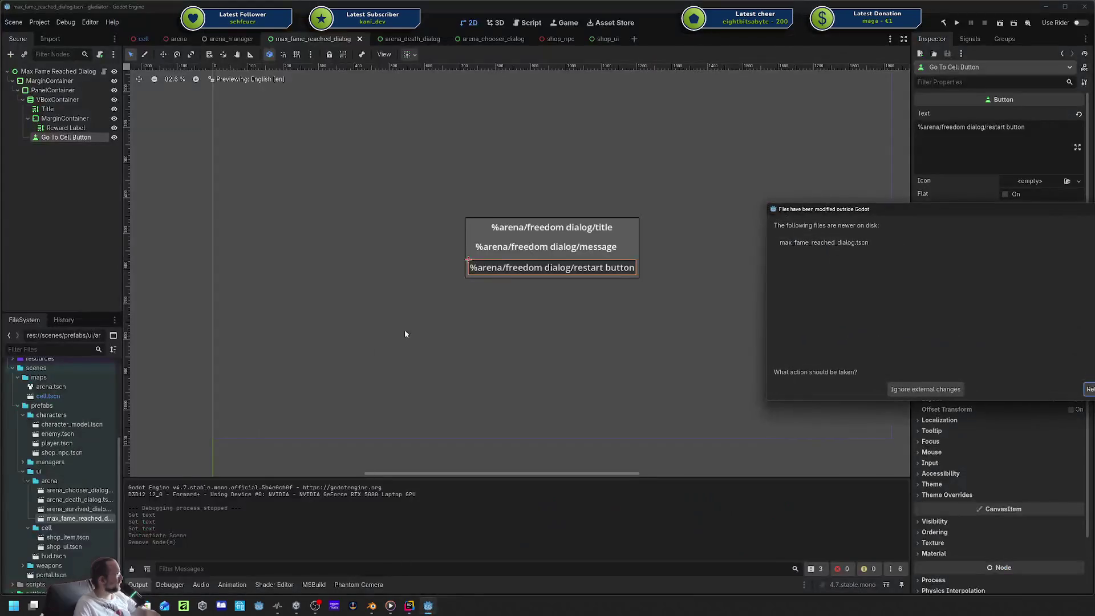
pyautogui.click(1089, 389)
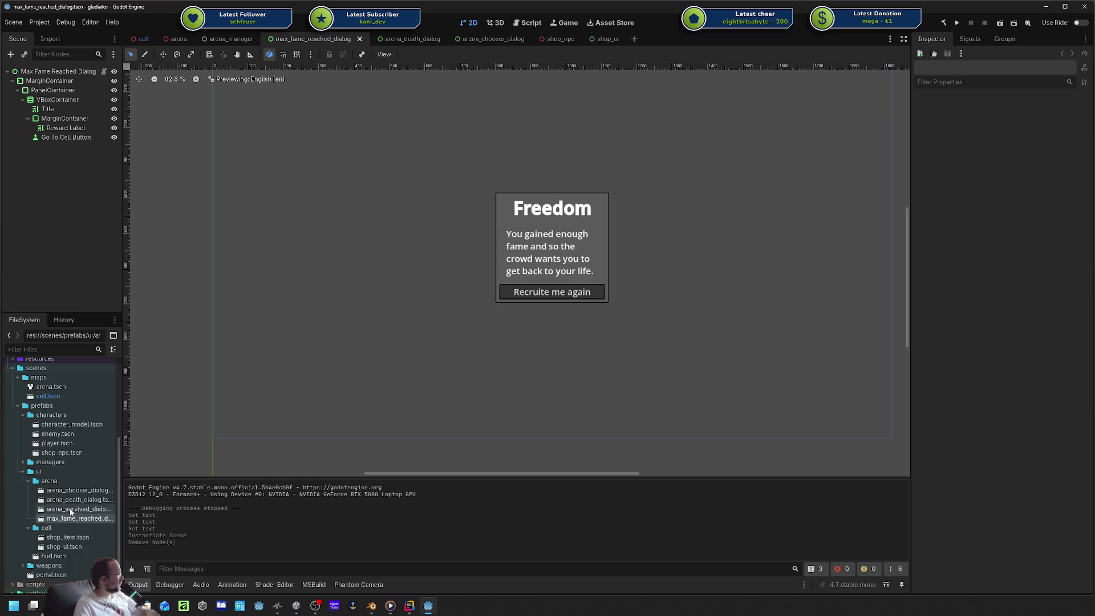
pyautogui.moveTo(59, 520); pyautogui.dragTo(47, 528)
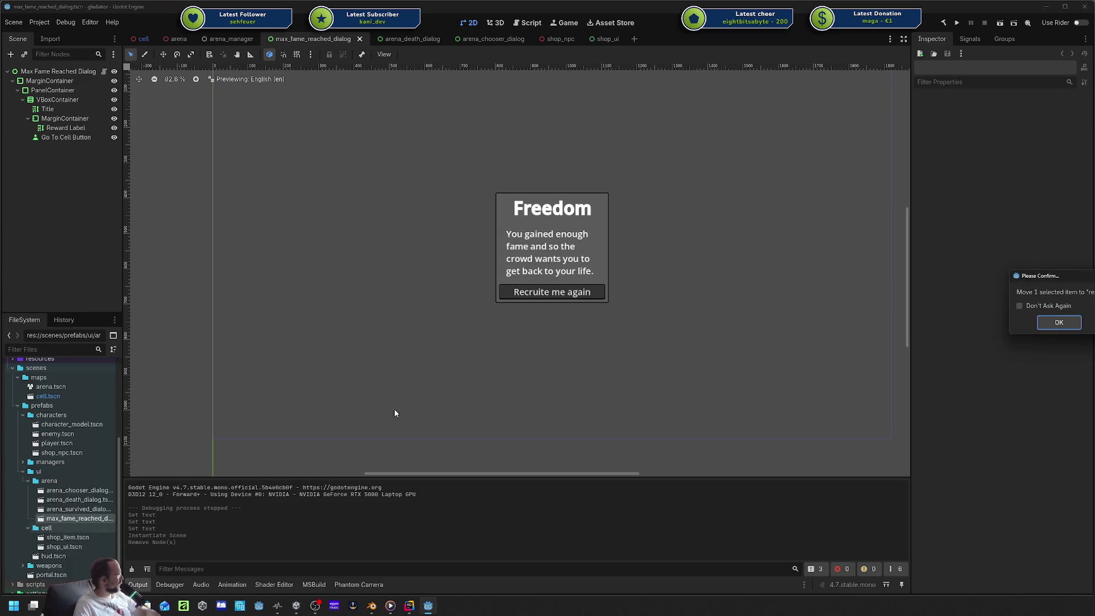
pyautogui.click(1063, 324)
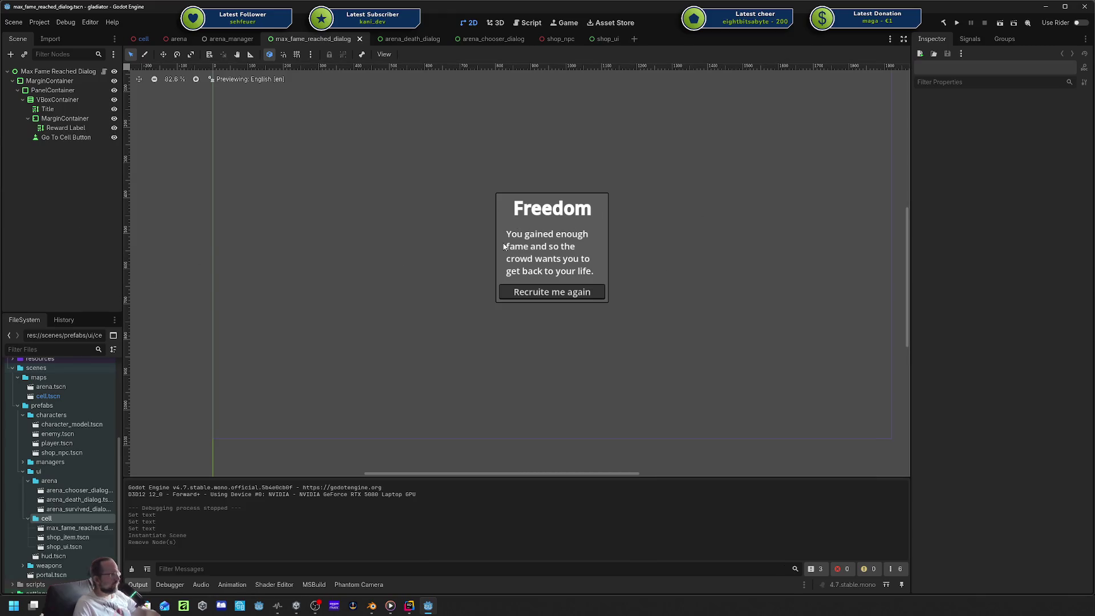
# Open the cell scene and collapse its Camera Setup and Shop Npc nodes.
pyautogui.click(143, 39)
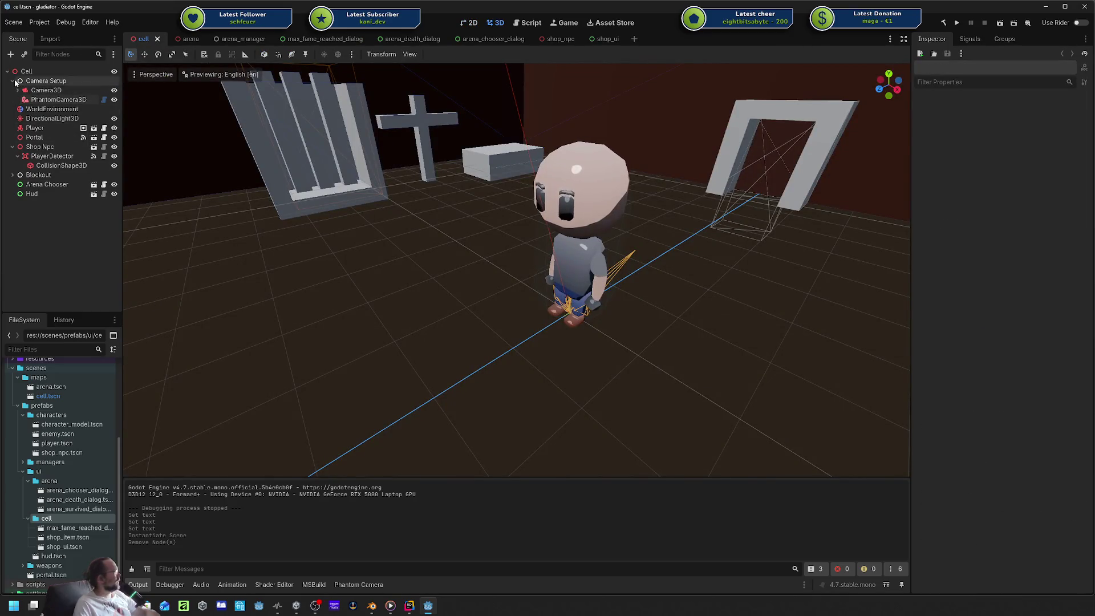
pyautogui.click(12, 81)
pyautogui.click(12, 128)
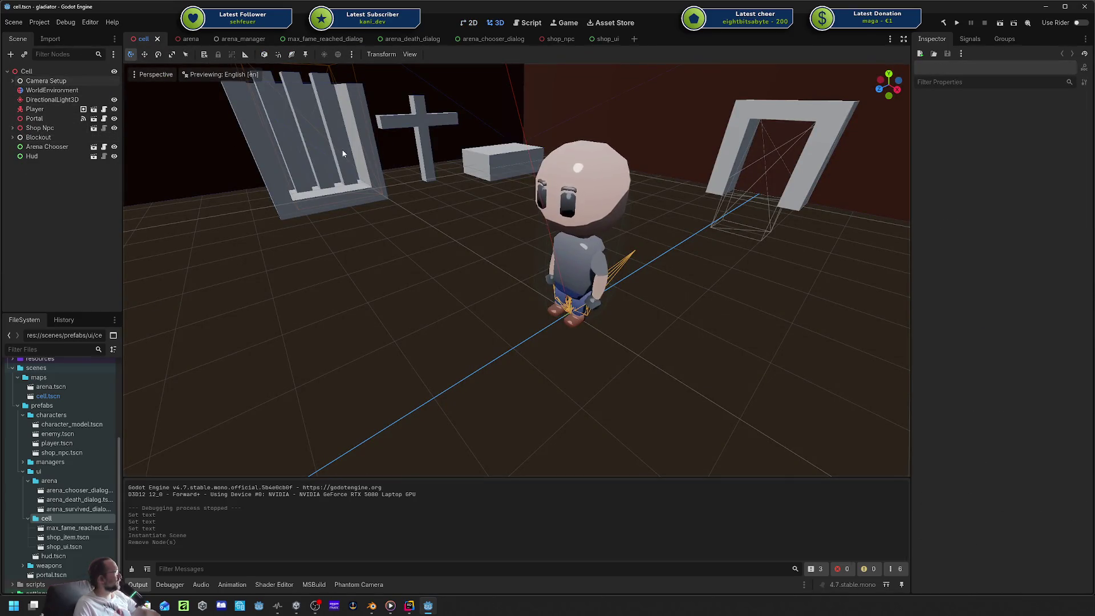
# Look down over the whole cell and drop a max_fame_reached_dialog instance into the scene.
pyautogui.scroll(-5, 393, 146)
pyautogui.moveTo(392, 146); pyautogui.dragTo(493, 188)
pyautogui.scroll(-1, 495, 192)
pyautogui.scroll(-1, 495, 191)
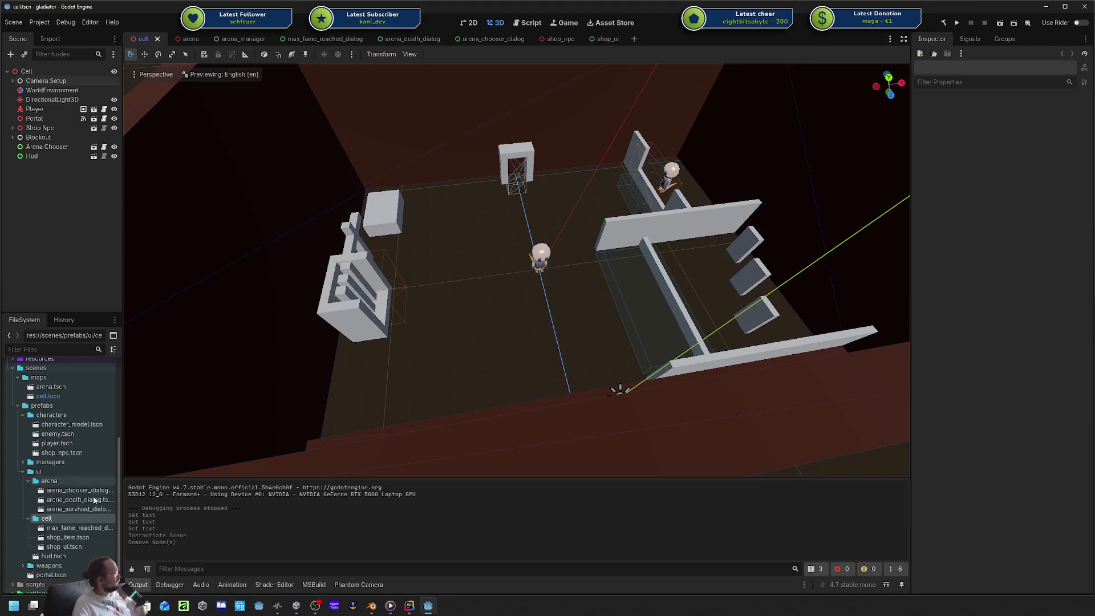
pyautogui.moveTo(69, 528)
pyautogui.mouseDown()
pyautogui.moveTo(262, 412)
pyautogui.moveTo(79, 253)
pyautogui.mouseUp()
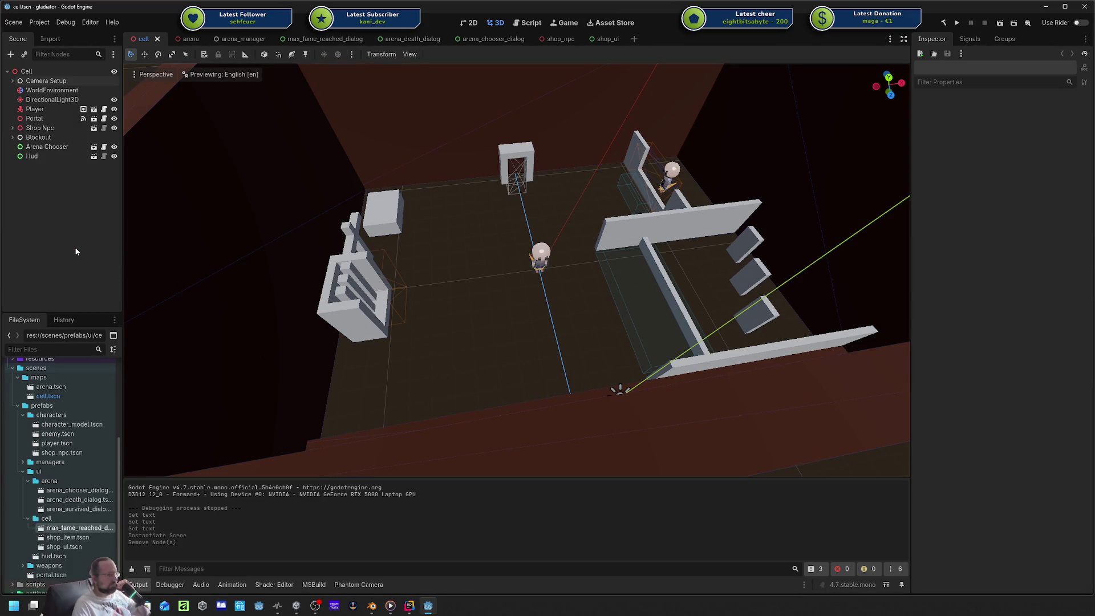
pyautogui.moveTo(55, 531)
pyautogui.mouseDown()
pyautogui.moveTo(49, 69)
pyautogui.moveTo(29, 85)
pyautogui.moveTo(28, 75)
pyautogui.mouseUp()
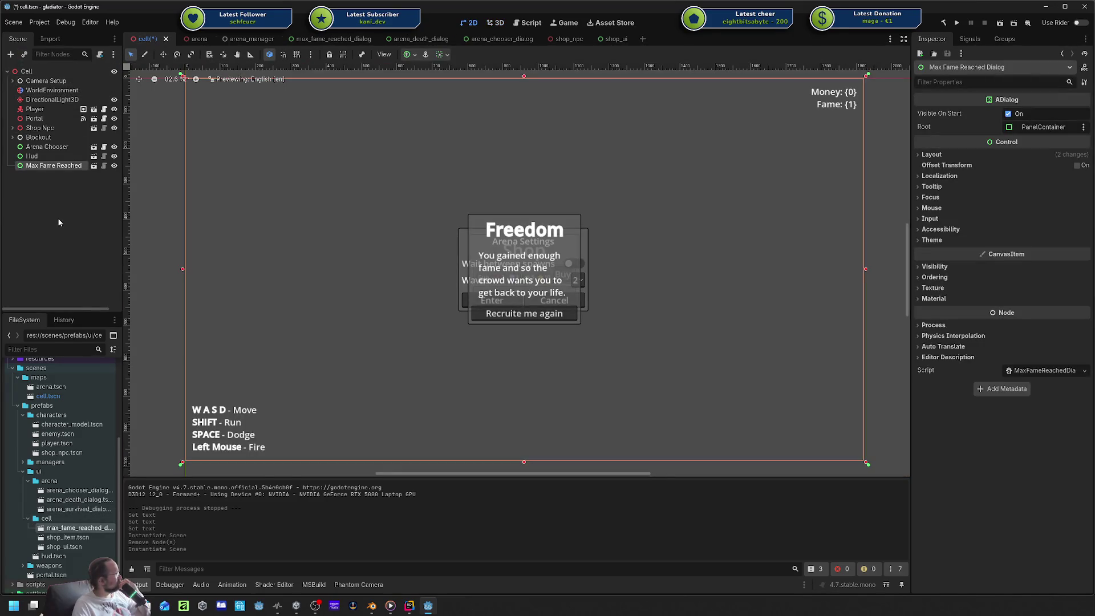
# Inspect Hud, Max Fame Reached and Arena Chooser, then reparent Arena Chooser under Hud.
pyautogui.click(45, 157)
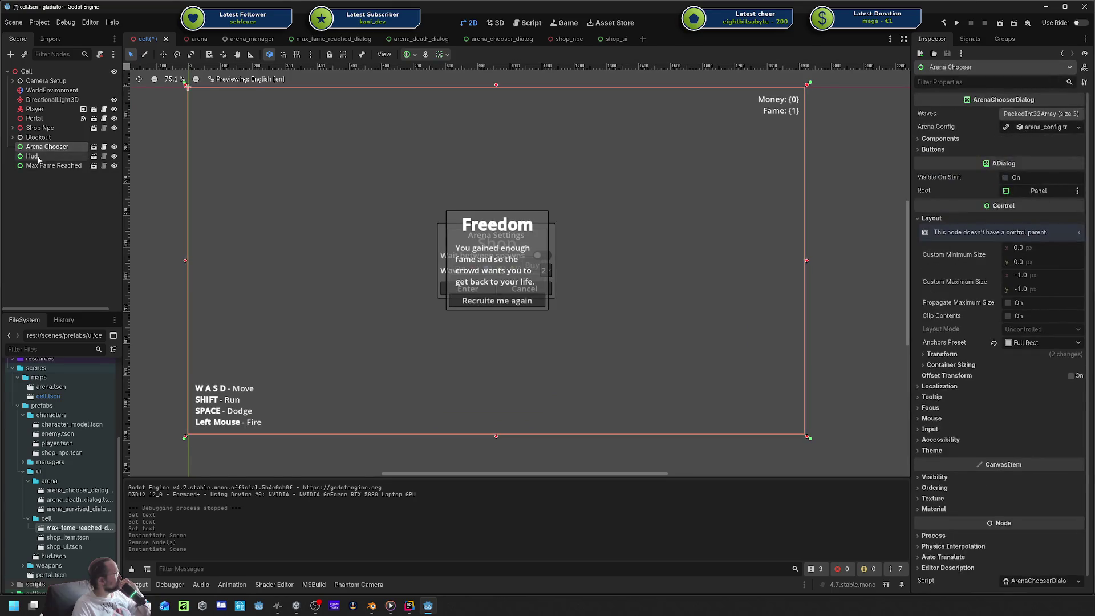
pyautogui.click(45, 165)
pyautogui.click(46, 147)
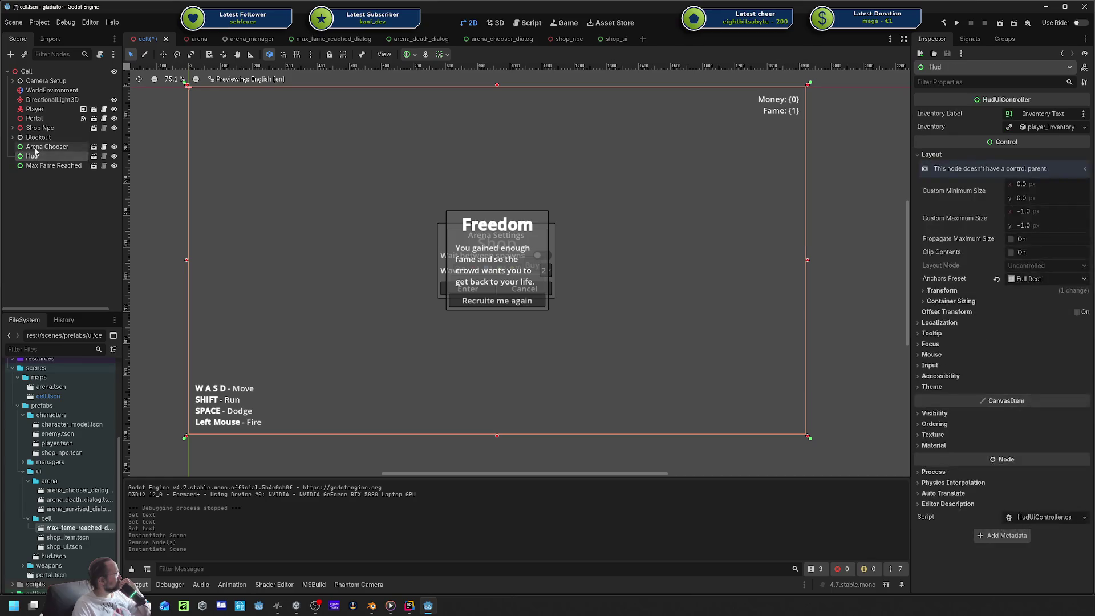
pyautogui.click(33, 165)
pyautogui.click(33, 182)
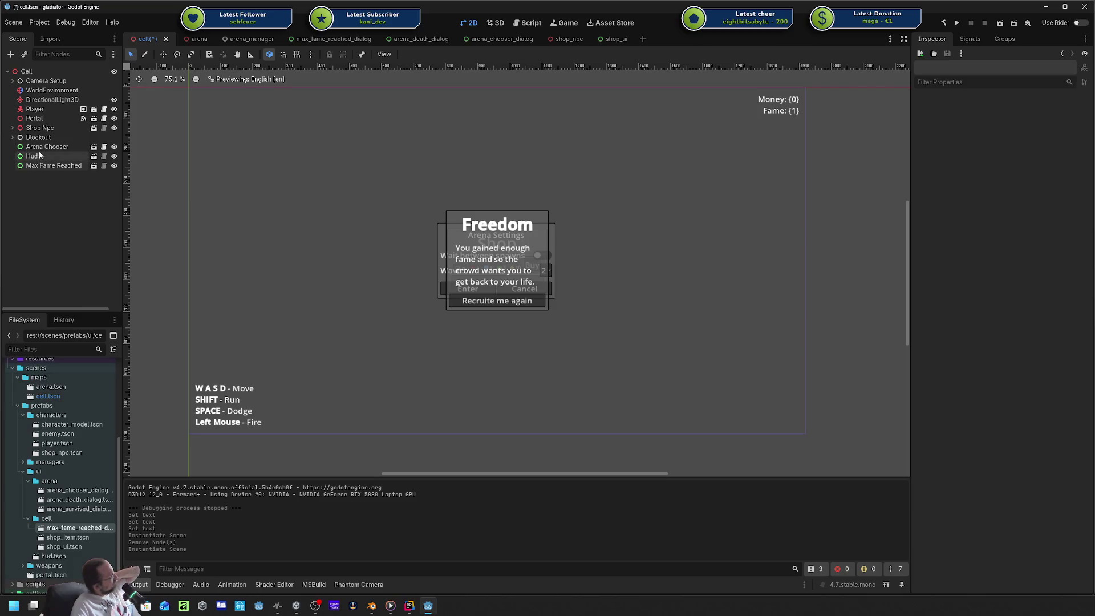
pyautogui.click(41, 148)
pyautogui.moveTo(40, 149)
pyautogui.mouseDown()
pyautogui.moveTo(39, 159)
pyautogui.moveTo(34, 147)
pyautogui.mouseUp()
# Move Arena Chooser and Max Fame Reached back to root level directly under Cell.
pyautogui.click(46, 156)
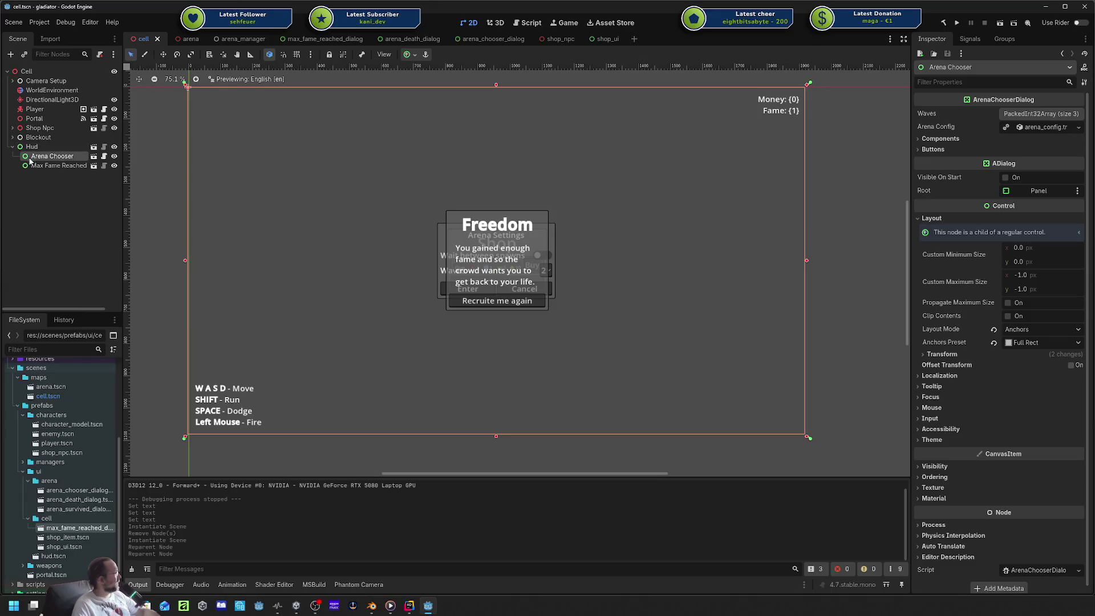
pyautogui.keyDown('shift'); pyautogui.click(34, 165); pyautogui.keyUp('shift')
pyautogui.moveTo(35, 166); pyautogui.dragTo(32, 73)
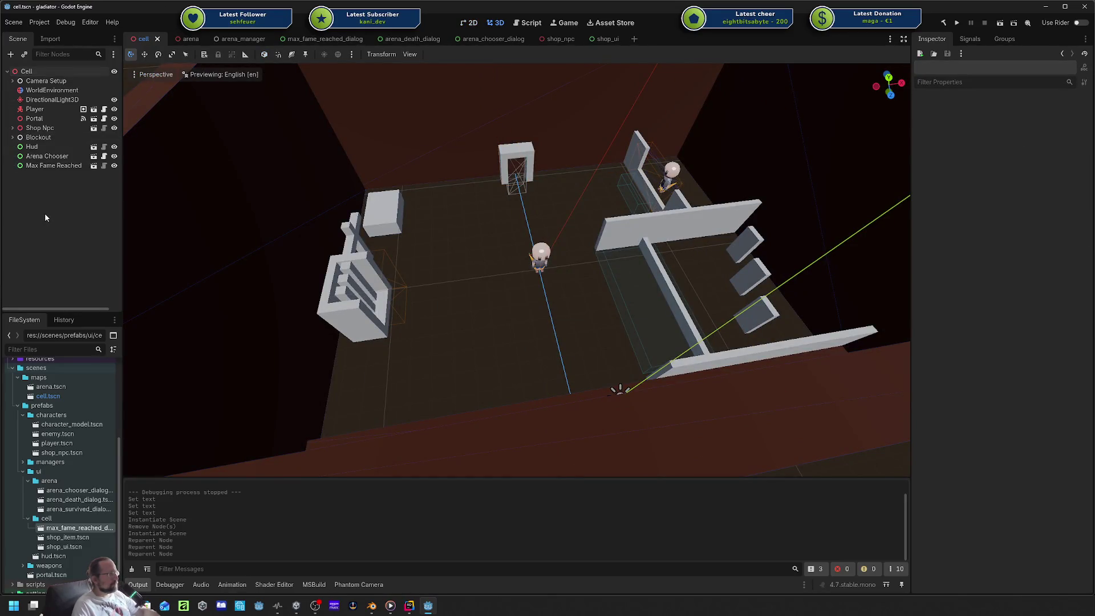
pyautogui.click(28, 147)
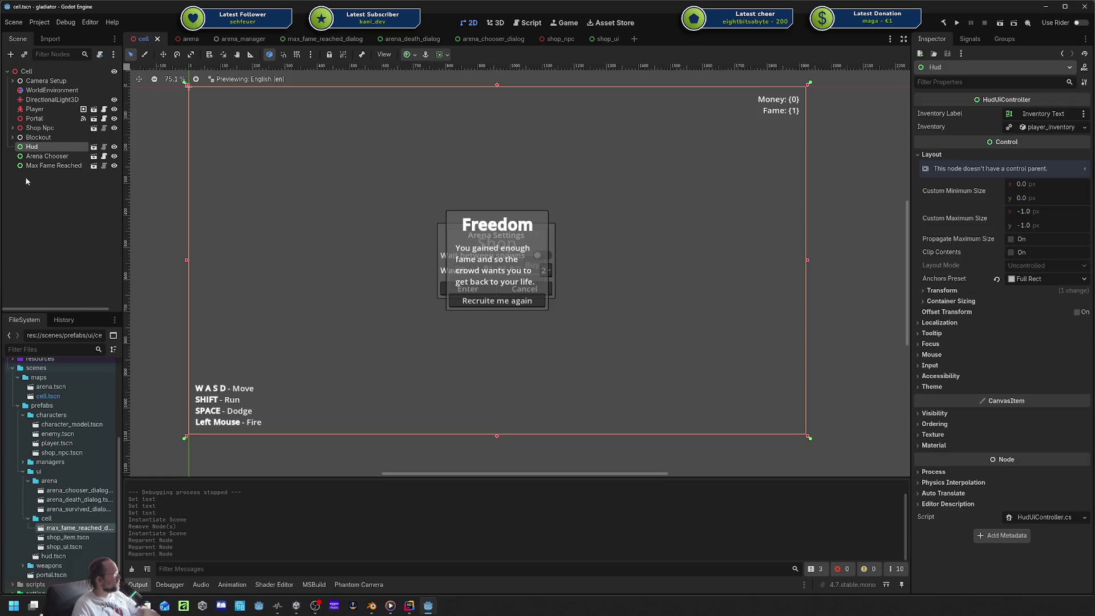
pyautogui.keyDown('ctrl'); pyautogui.click(26, 147); pyautogui.keyUp('ctrl')
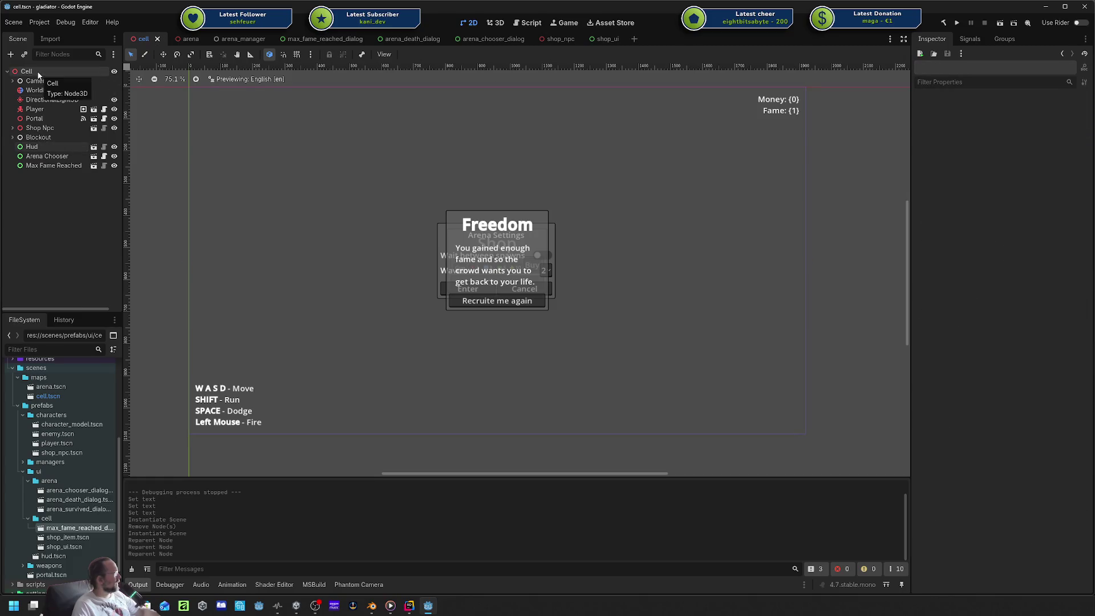
# Bring up the Cell node's context menu, then switch to Blender's Base Character.blend file.
pyautogui.rightClick(38, 74)
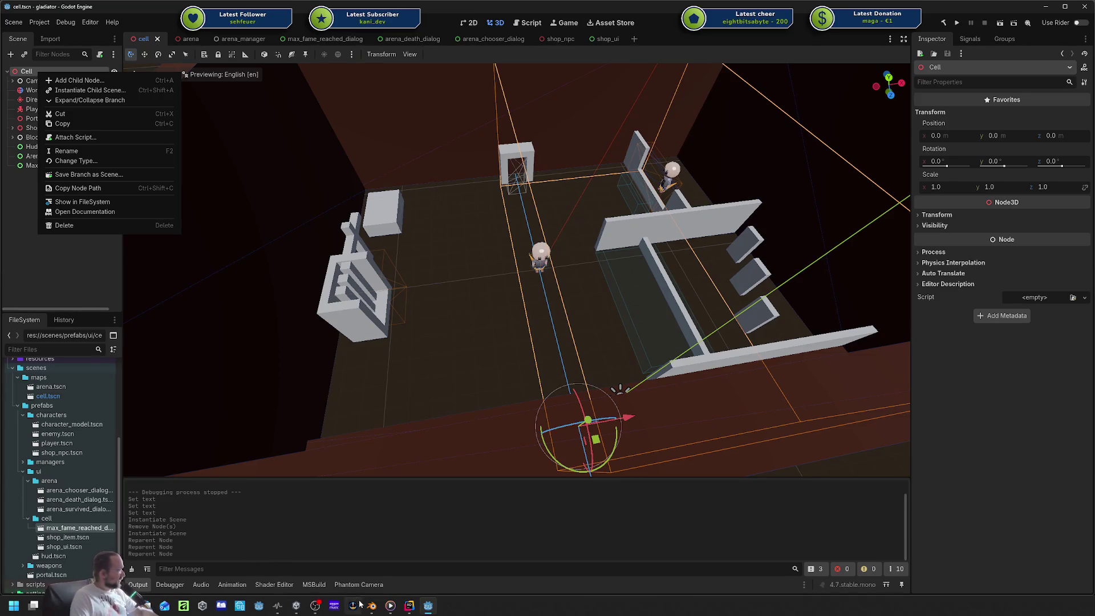
pyautogui.click(371, 605)
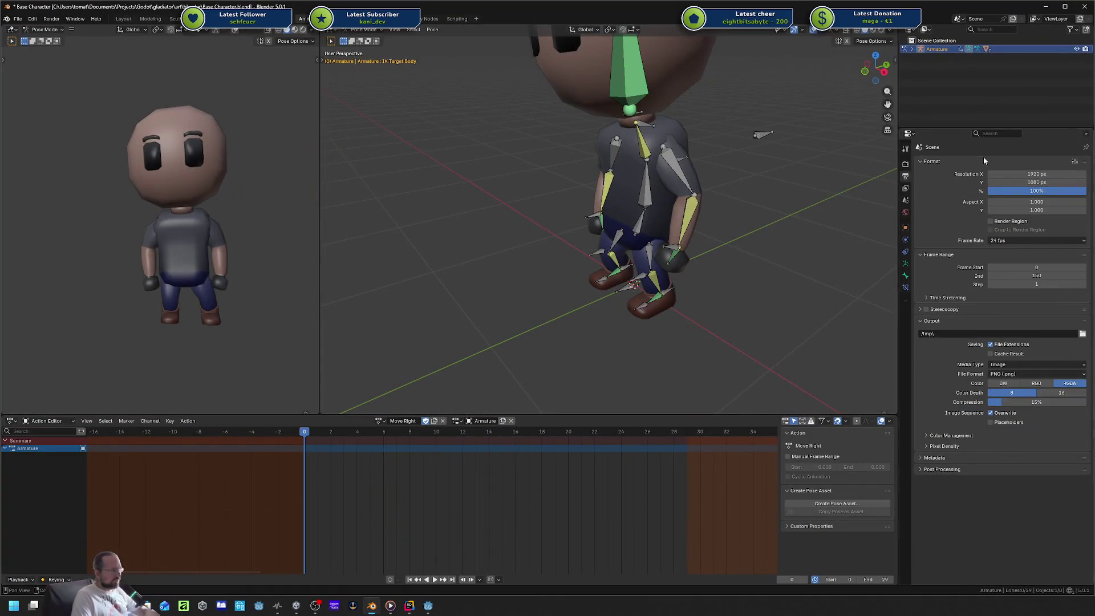
pyautogui.moveTo(495, 193); pyautogui.dragTo(545, 225)
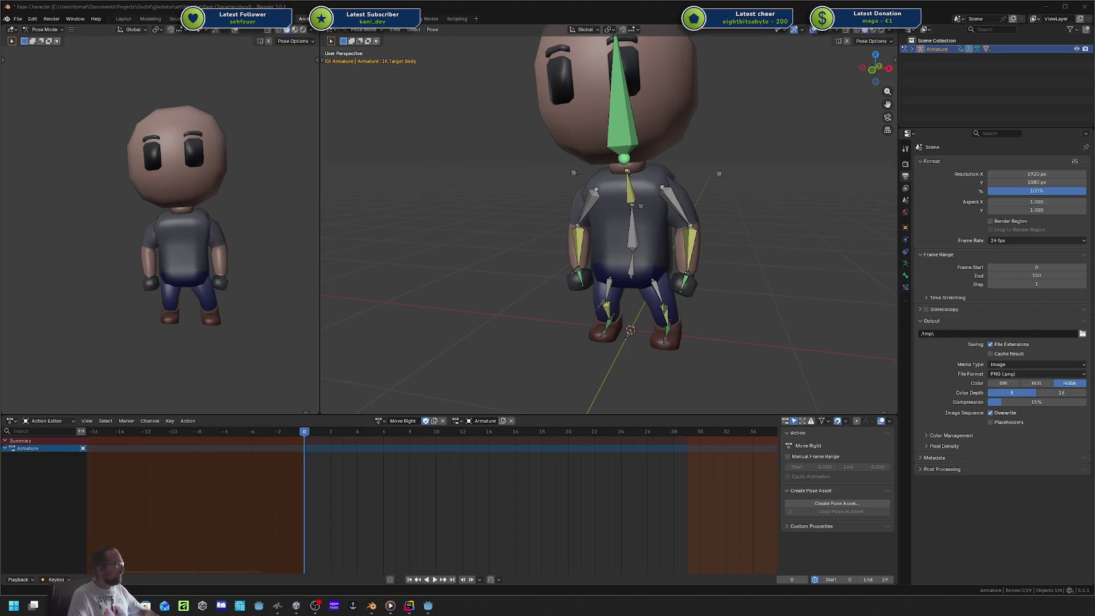
# Minimize Blender, zoom the 3D view and select the Max Fame Reached node.
pyautogui.click(1045, 6)
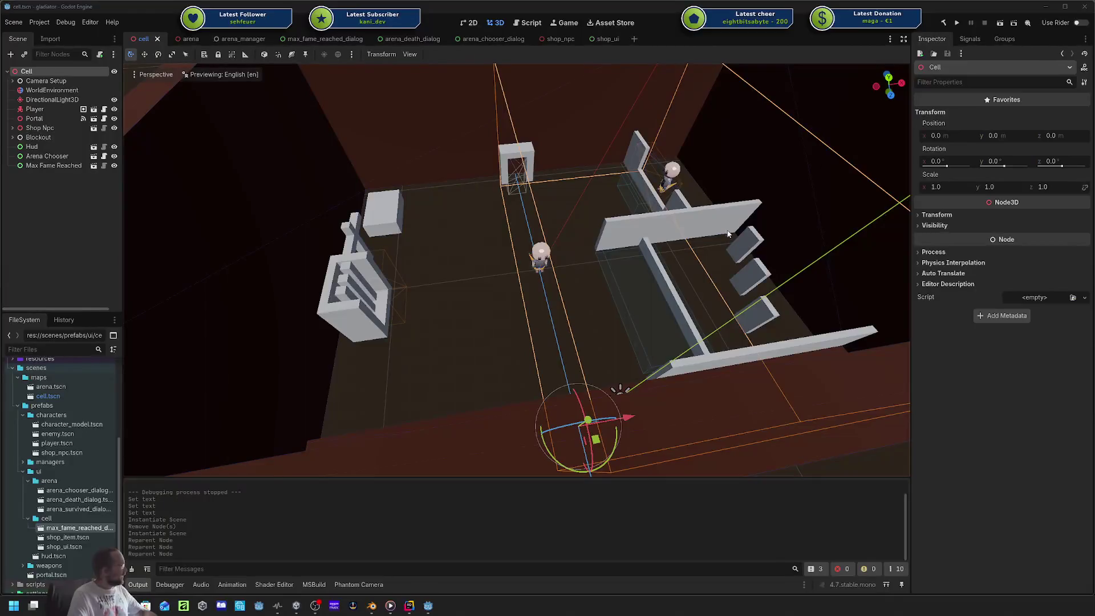
pyautogui.scroll(-4, 667, 303)
pyautogui.scroll(8, 604, 339)
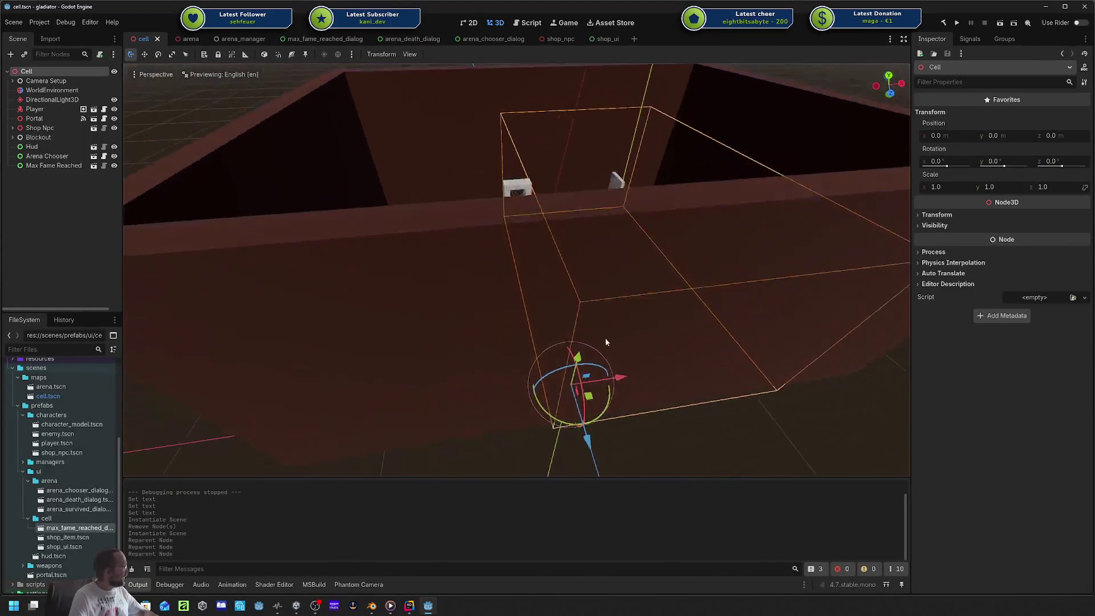
pyautogui.scroll(-4, 605, 341)
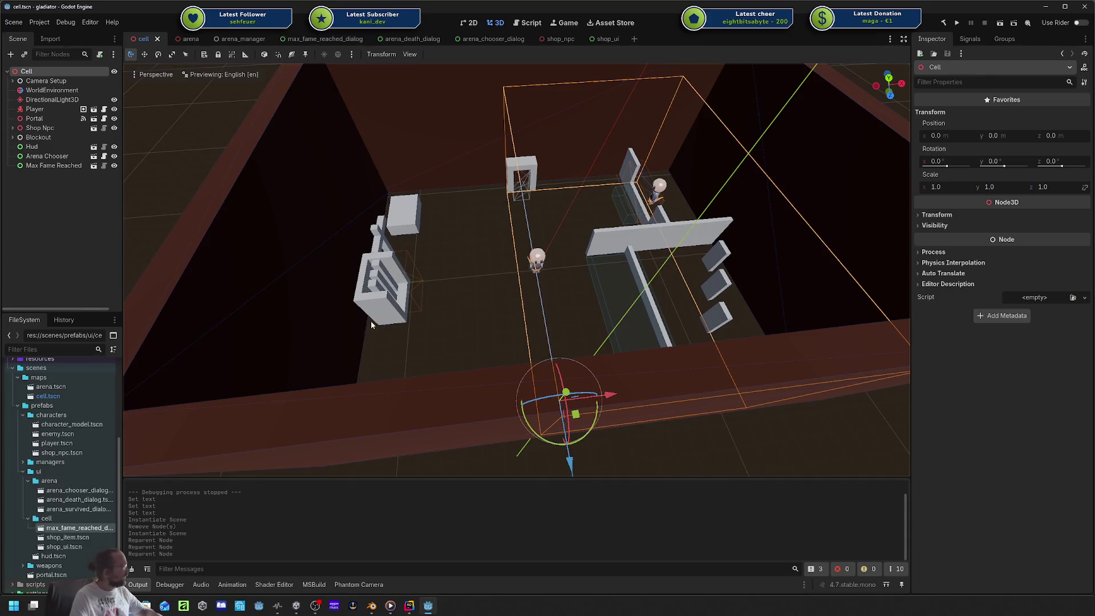
pyautogui.click(37, 167)
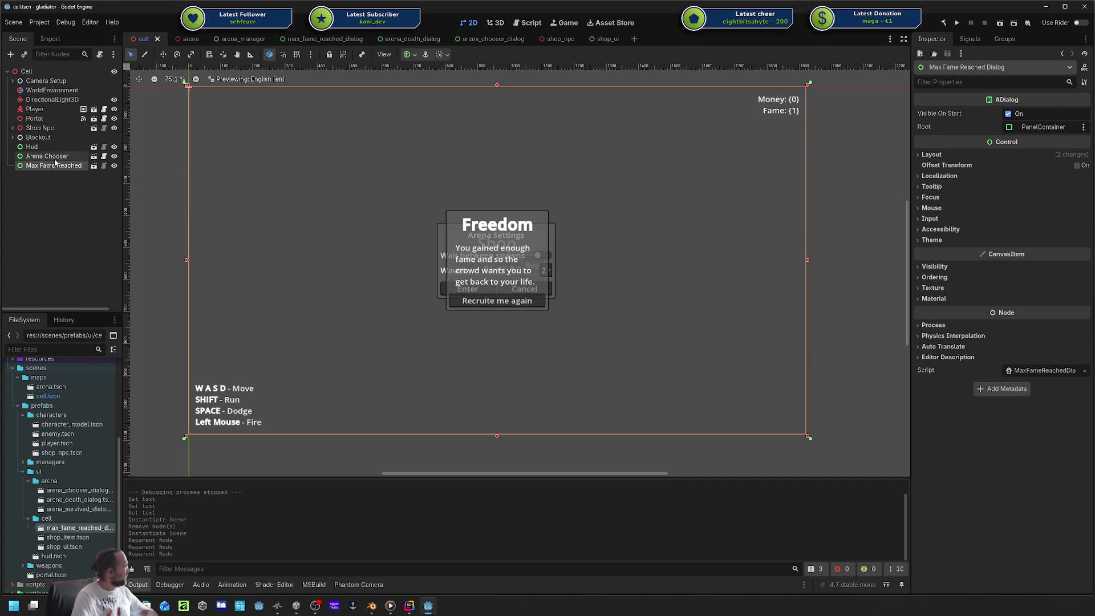
# Compare Arena Chooser's properties with those of the Max Fame Reached node.
pyautogui.click(54, 156)
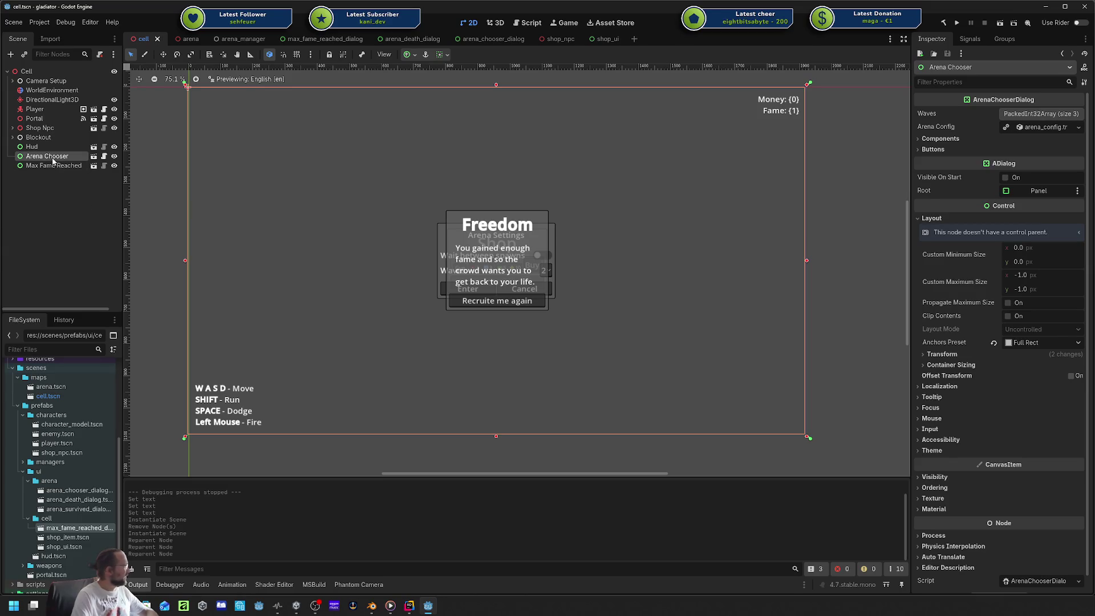
pyautogui.click(34, 166)
pyautogui.click(35, 156)
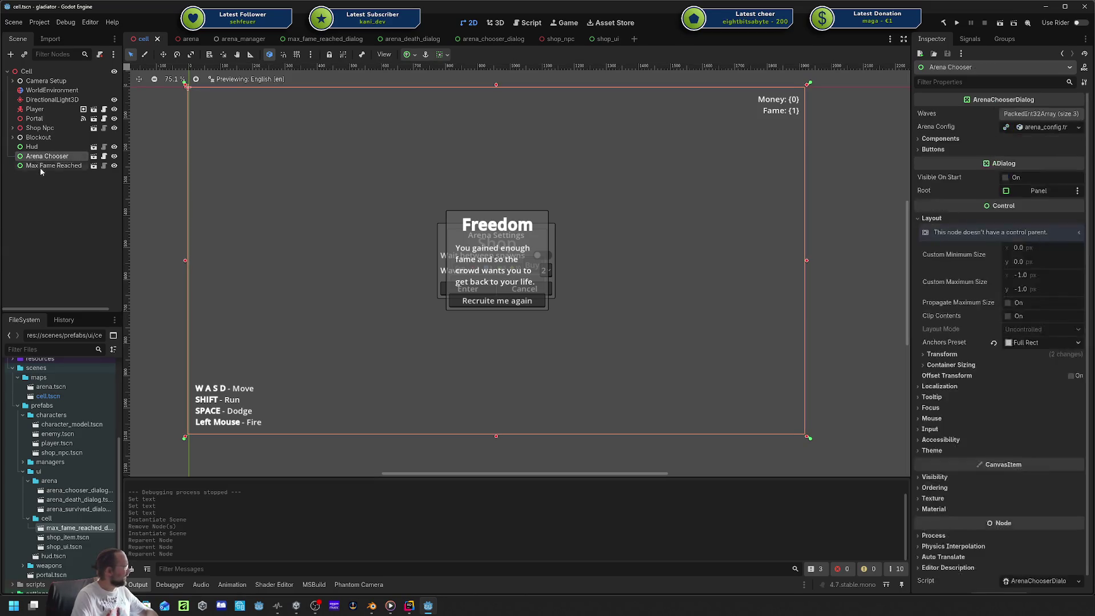
pyautogui.click(37, 166)
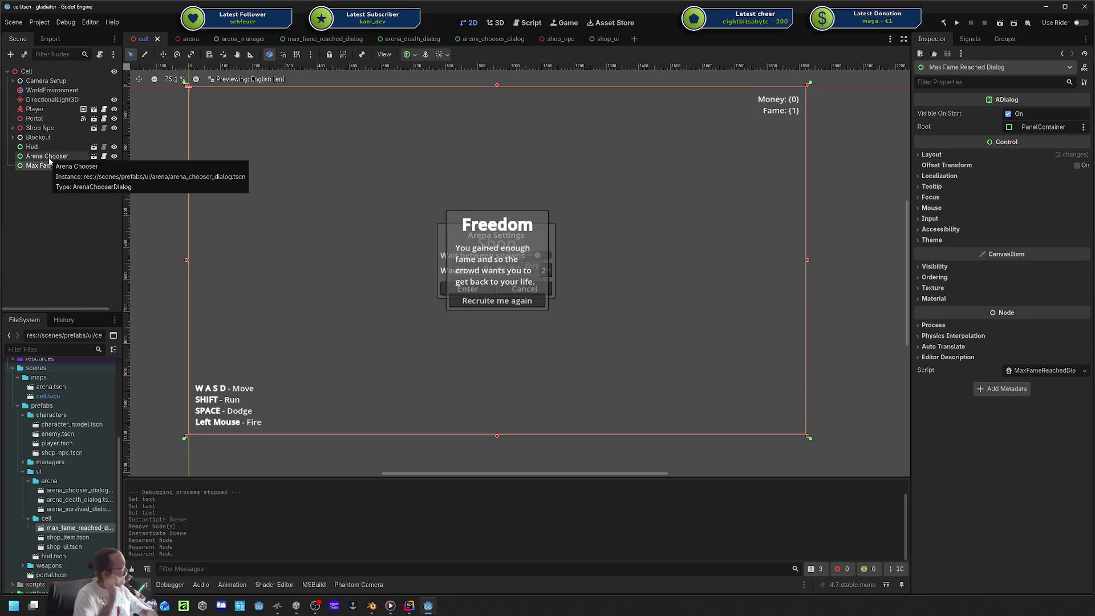
pyautogui.click(49, 157)
pyautogui.click(49, 165)
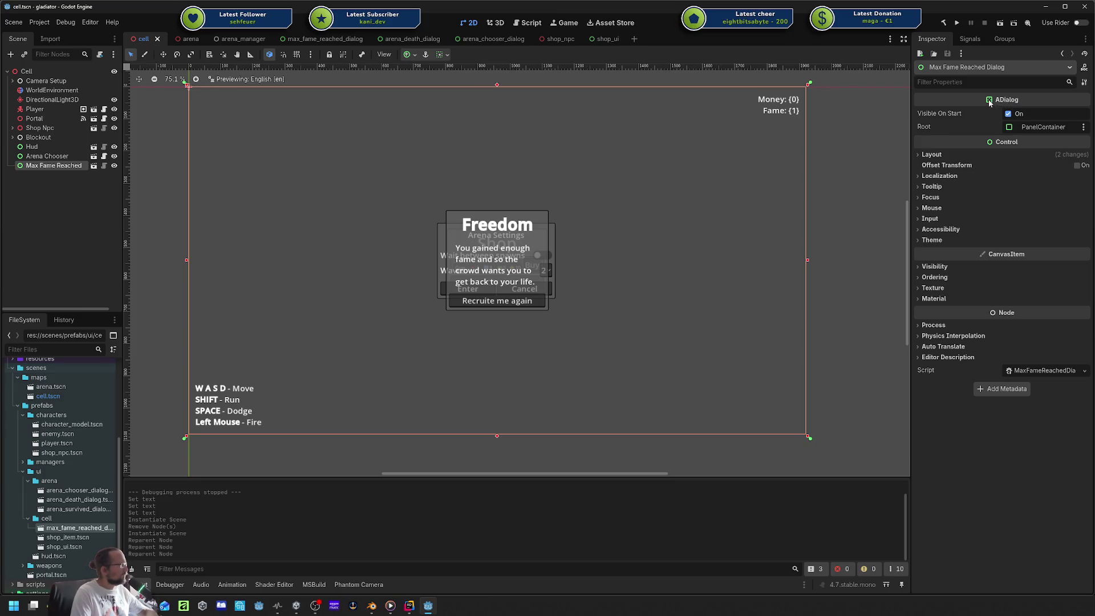
# Switch to Rider's arena manager C# code at the ApplyReward line.
pyautogui.click(409, 606)
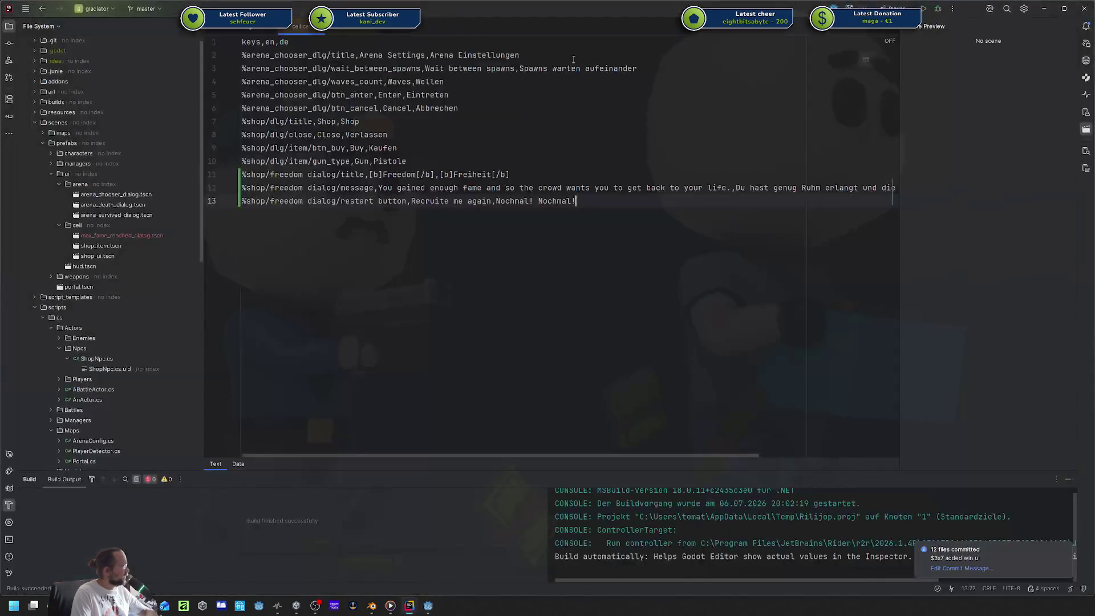
pyautogui.click(272, 31)
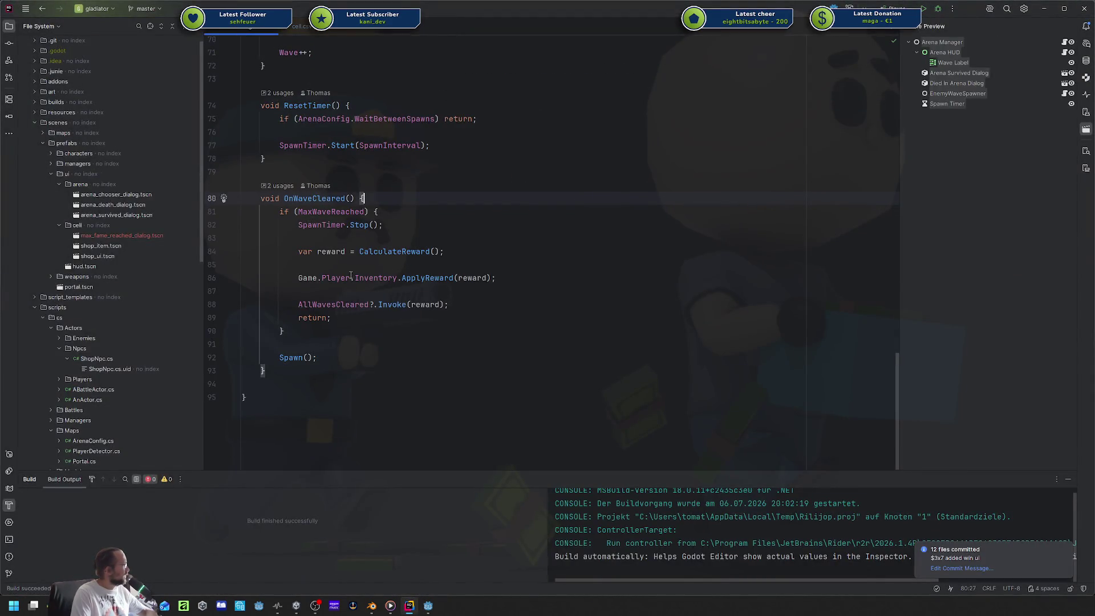
pyautogui.click(415, 278)
# Open MaxFameReachedDialog via the 'maxfame' class search, view ADialog's declaration, then return to Godot.
pyautogui.hotkey('ctrl', 't')
pyautogui.write('maxfame')
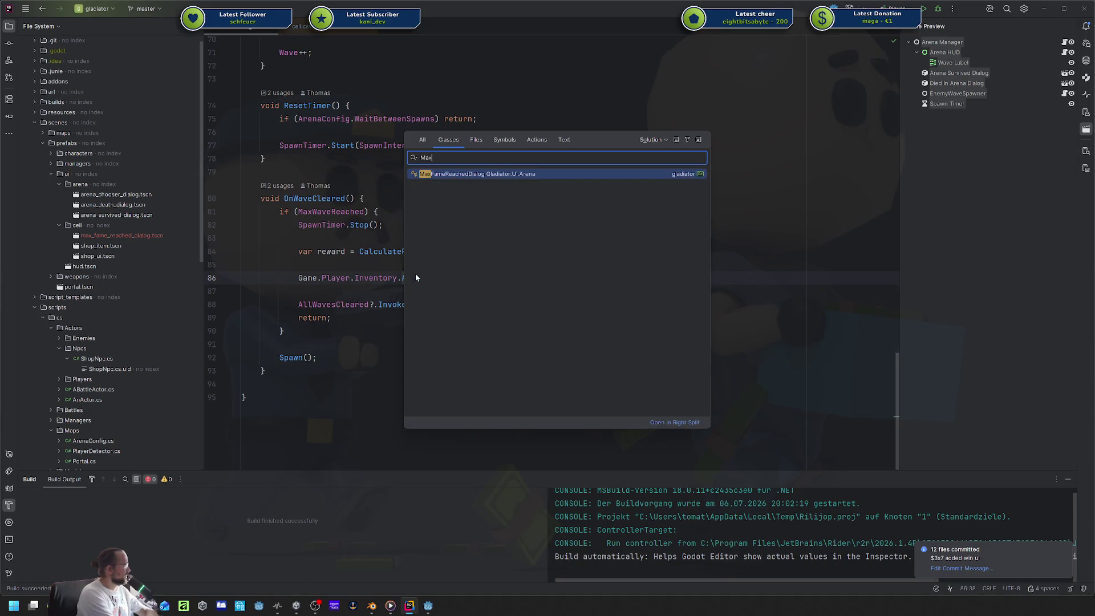
pyautogui.press('Return')
pyautogui.click(480, 123)
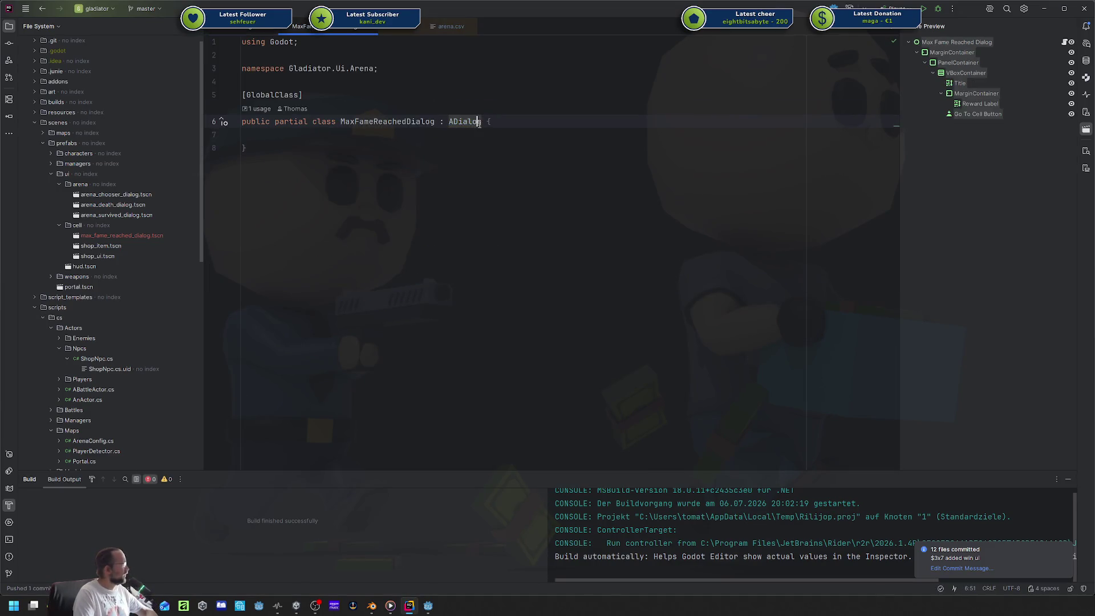
pyautogui.keyDown('ctrl'); pyautogui.click(458, 121); pyautogui.keyUp('ctrl')
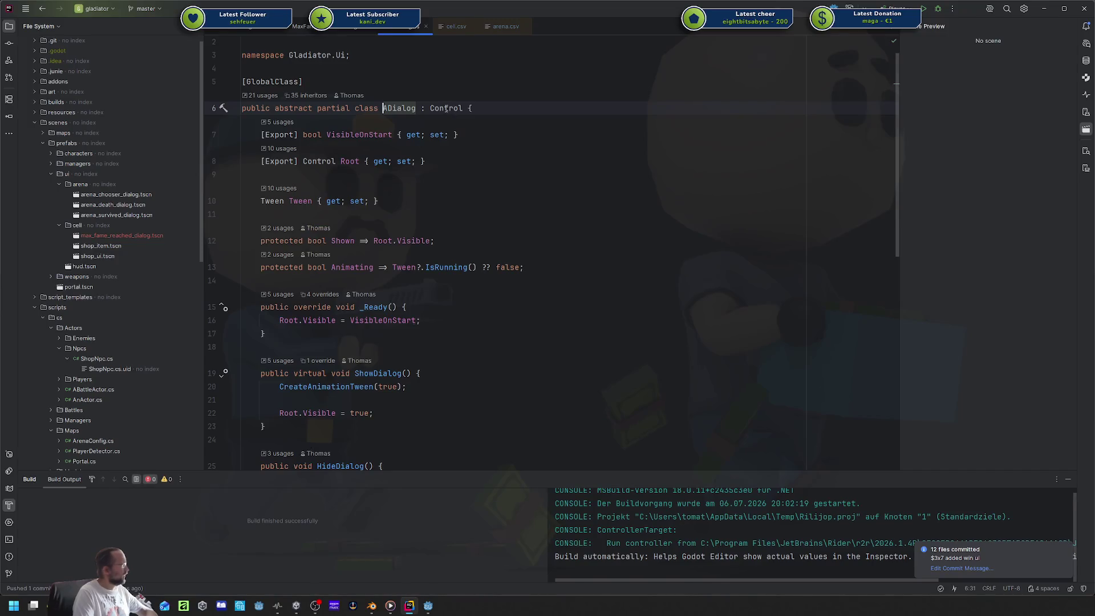
pyautogui.hotkey('ctrl', 'alt', 'Left')
pyautogui.hotkey('alt', 'Tab')
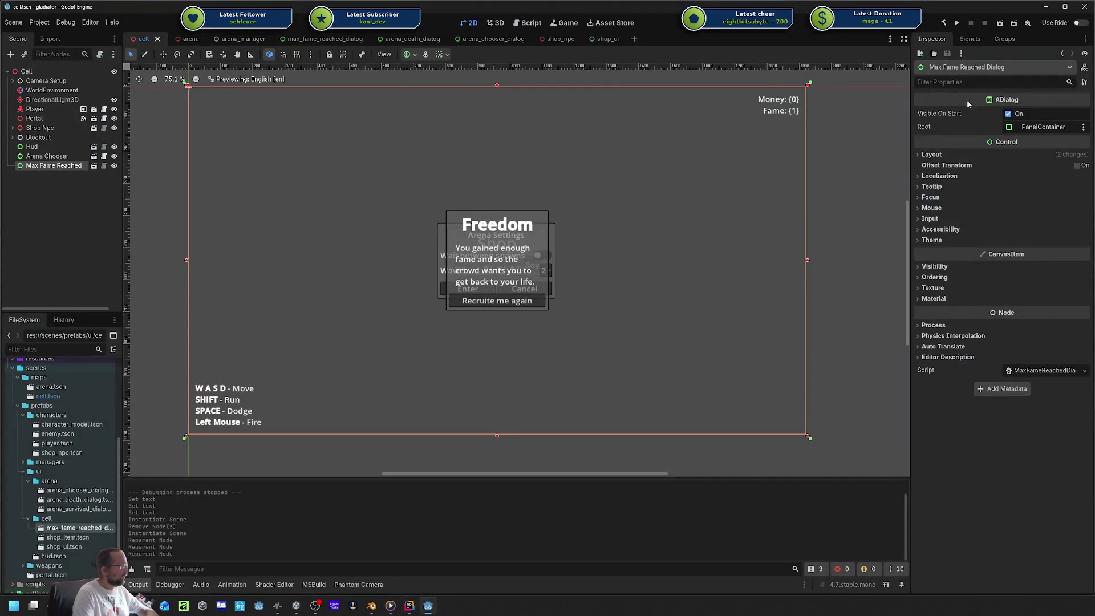
# Reload the gladiator project and bring the browser with the test video over the editor.
pyautogui.click(40, 21)
pyautogui.click(68, 130)
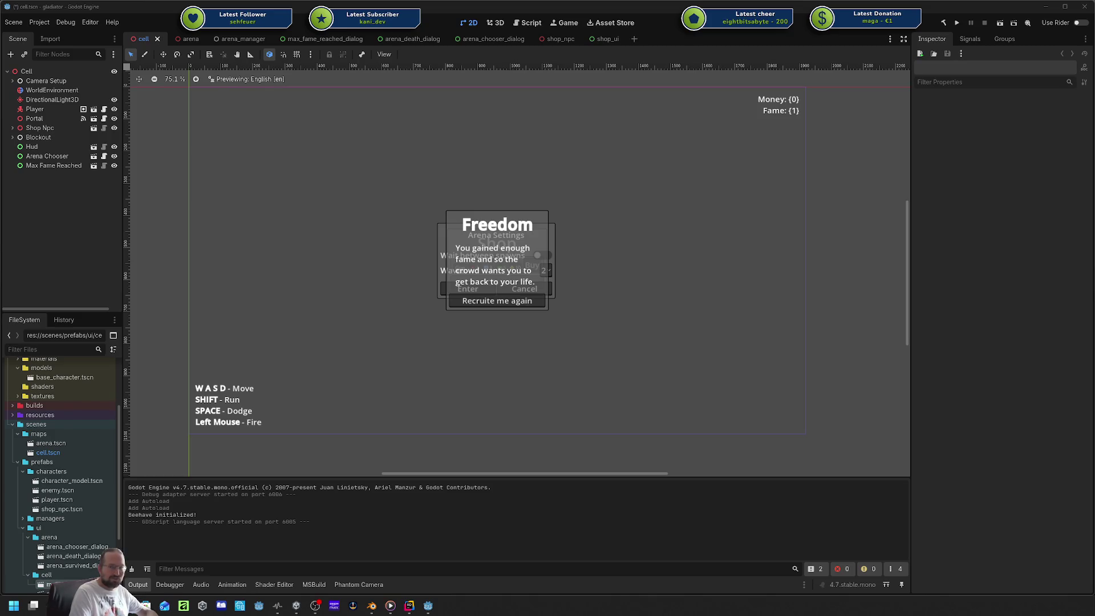
pyautogui.moveTo(1030, 552)
pyautogui.mouseDown()
pyautogui.moveTo(785, 450)
pyautogui.moveTo(721, 446)
pyautogui.moveTo(796, 513)
pyautogui.moveTo(726, 482)
pyautogui.mouseUp()
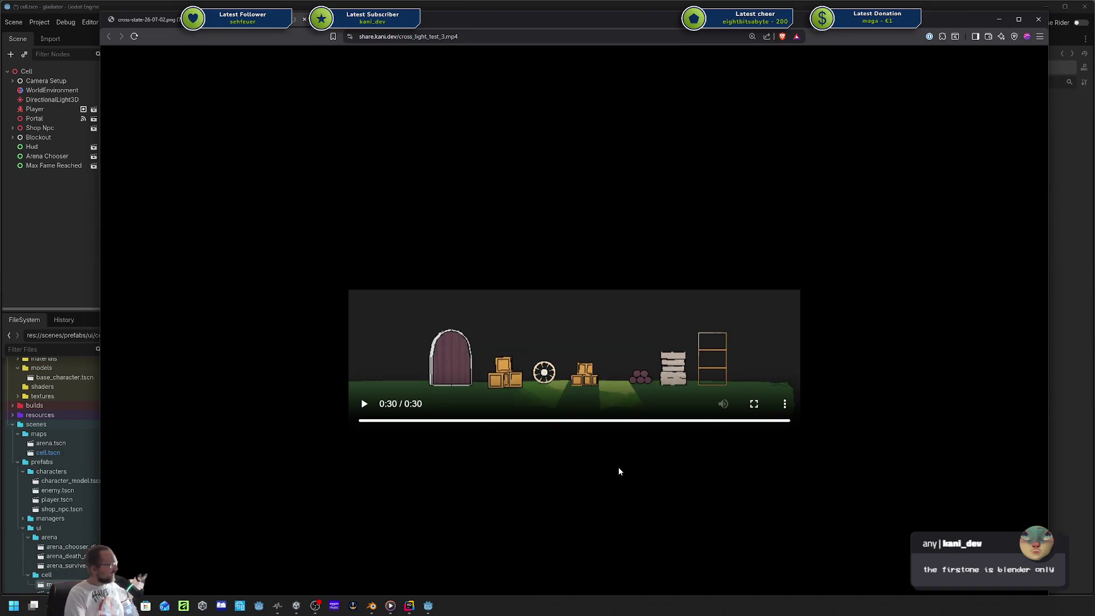
# Replay cross_light_test_3.mp4 to its end, then close the browser window and all tabs.
pyautogui.click(368, 410)
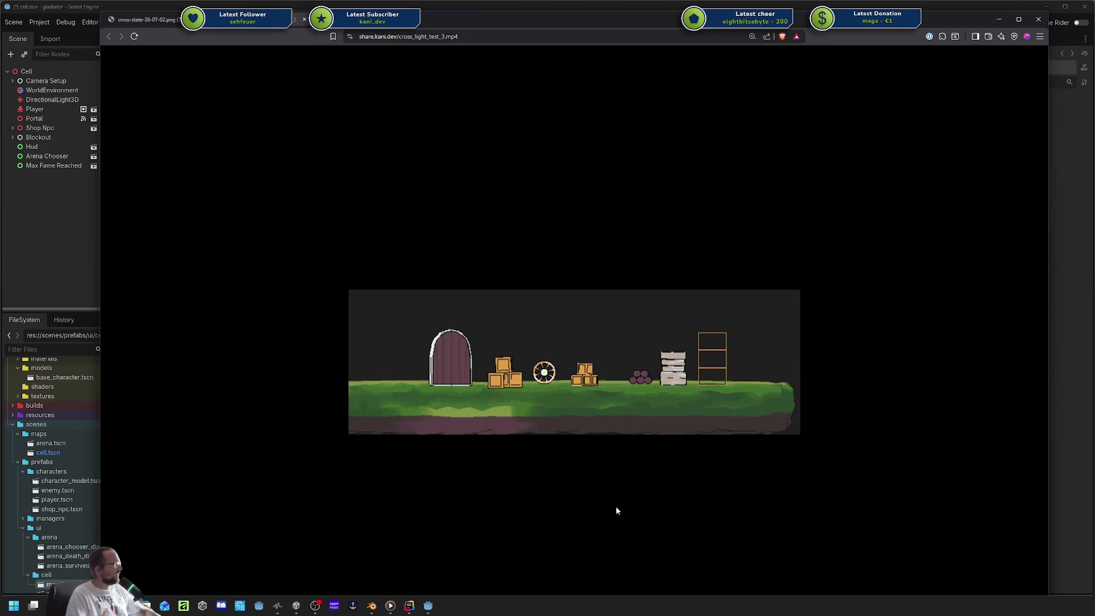
pyautogui.moveTo(573, 404)
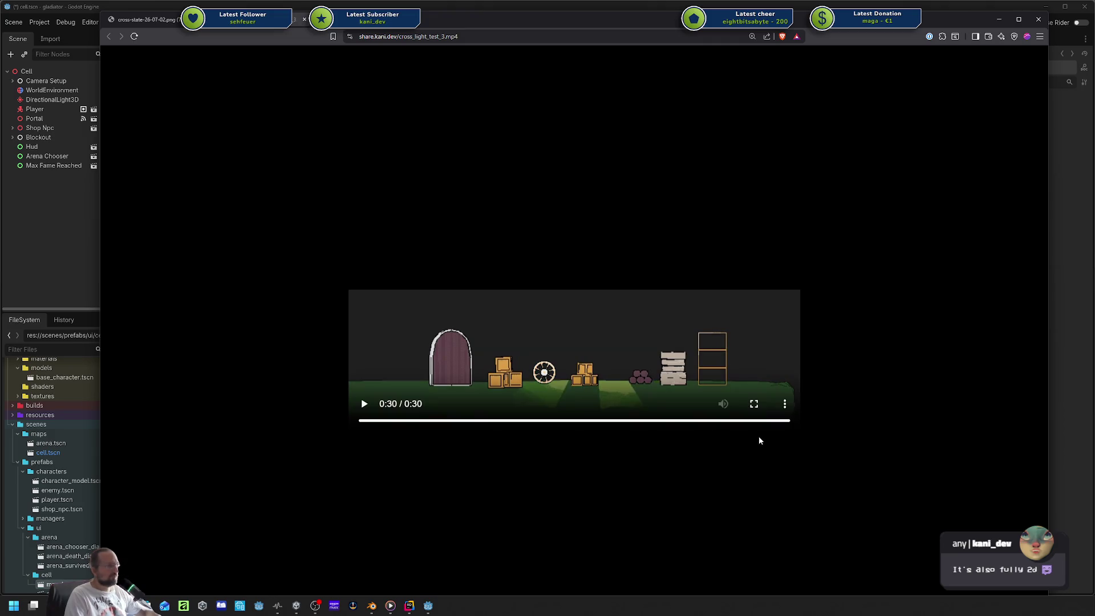
pyautogui.click(1038, 21)
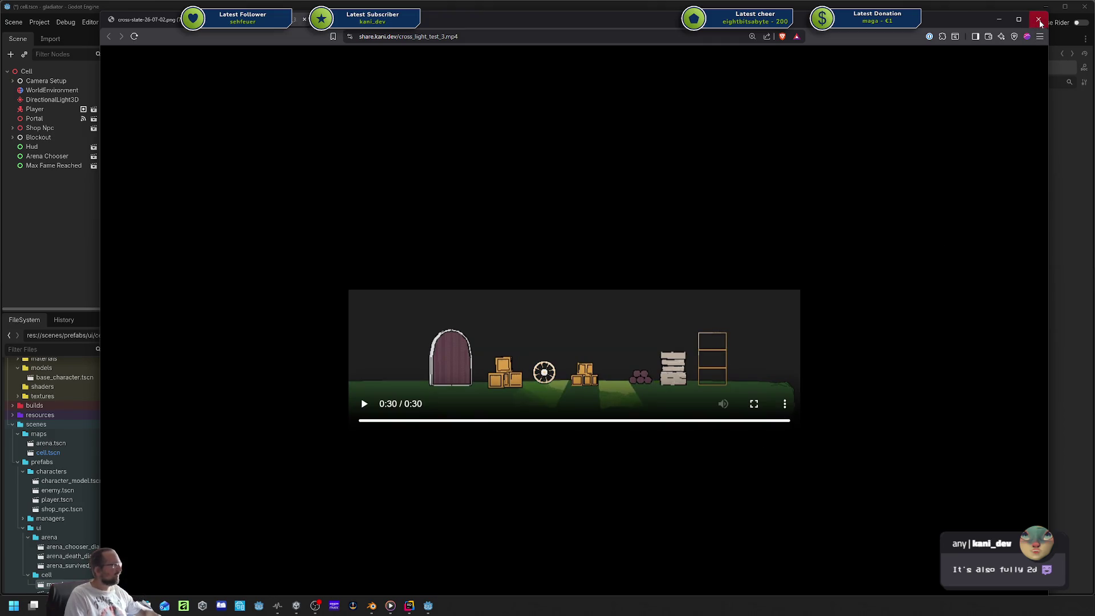
# Confirm closing all browser tabs and open the Max Fame Reached node's script in Rider.
pyautogui.click(567, 119)
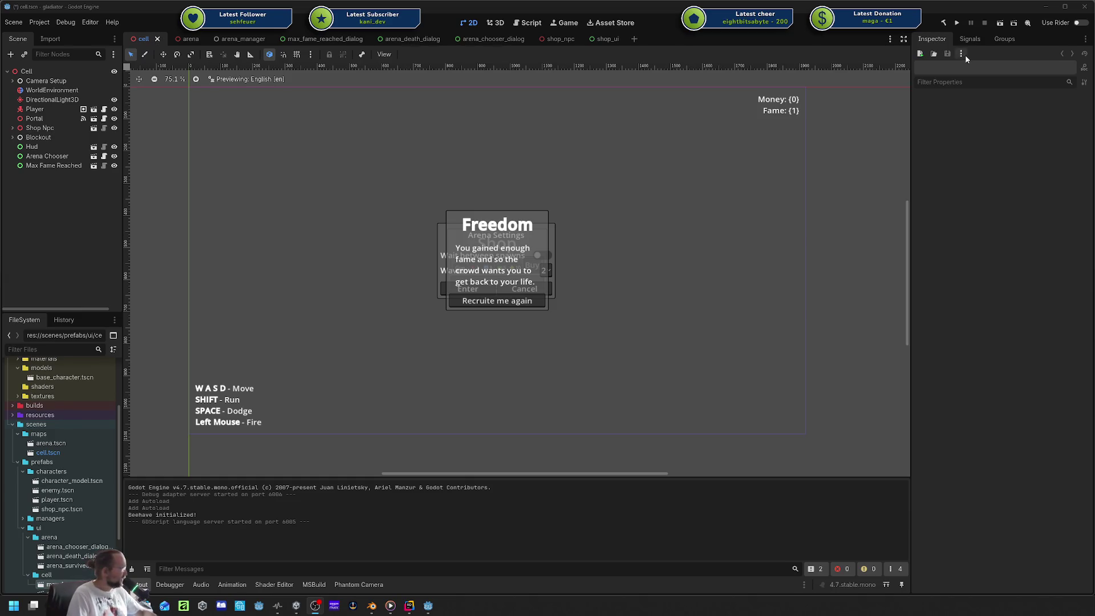
pyautogui.click(58, 165)
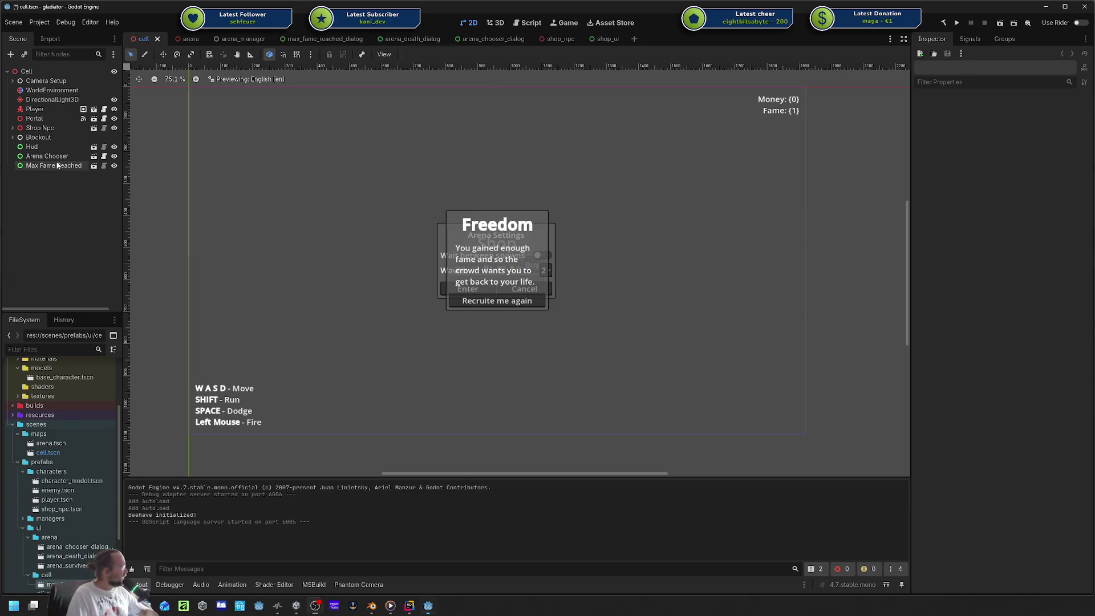
pyautogui.click(104, 166)
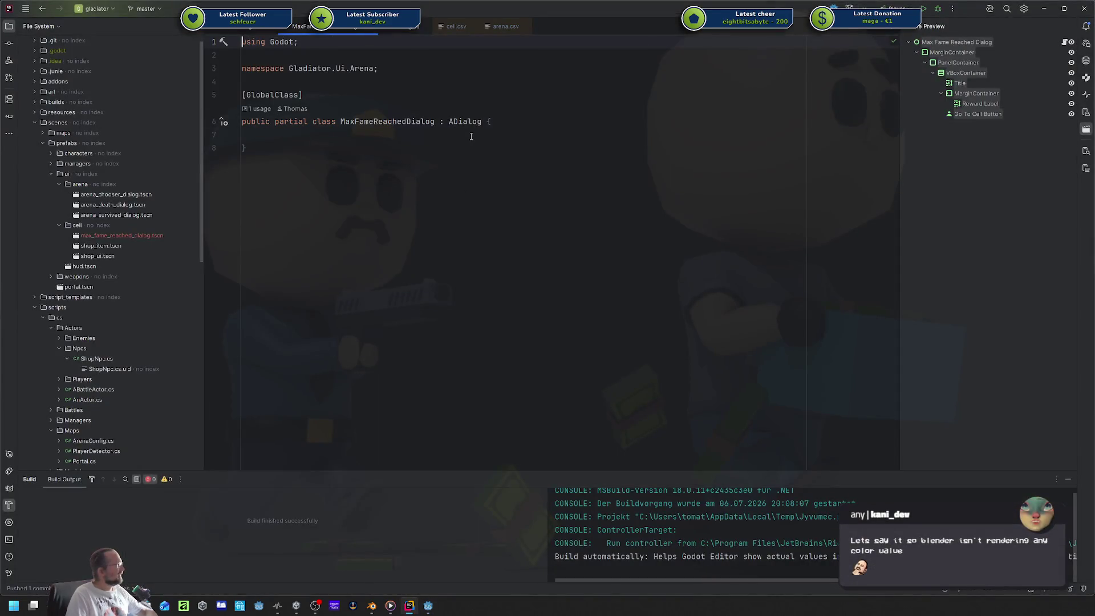
pyautogui.click(459, 135)
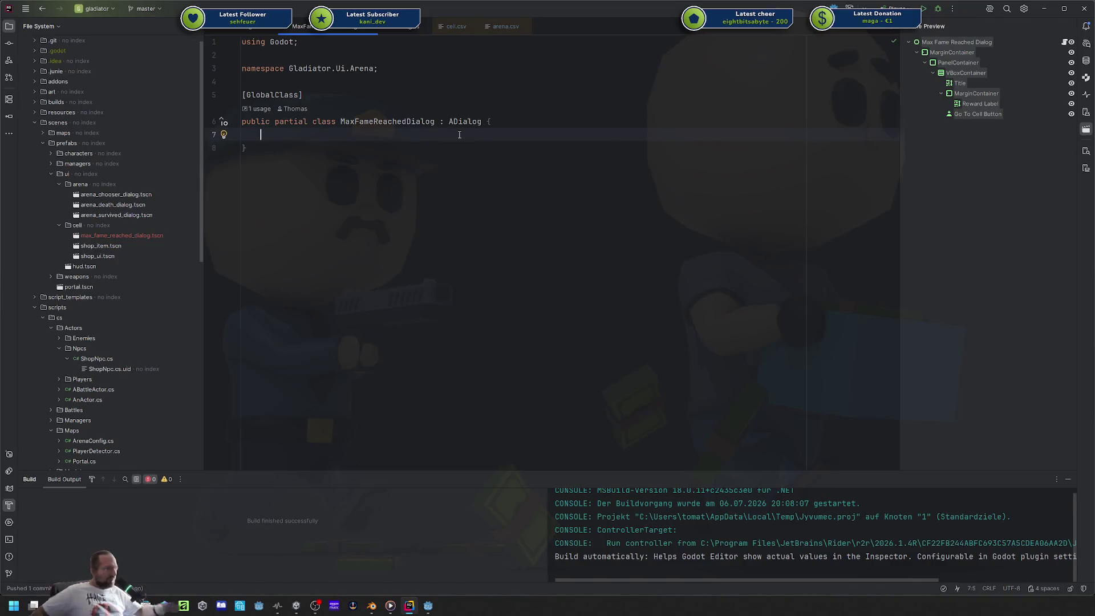
# Place the cursor after the class's closing brace and bring the video browser over Rider.
pyautogui.click(448, 152)
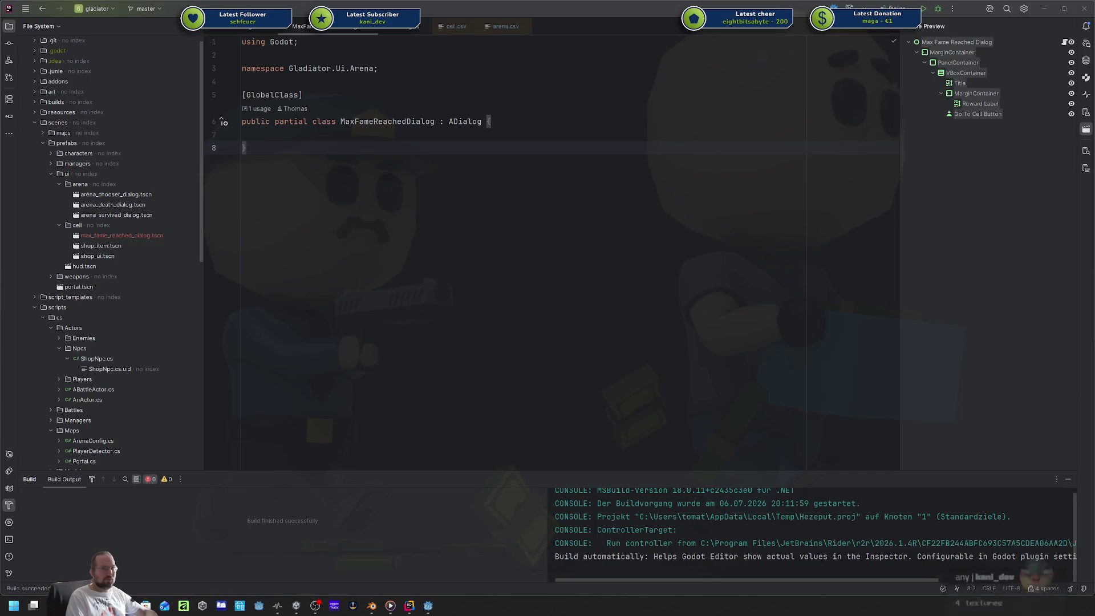
pyautogui.moveTo(1094, 261)
pyautogui.mouseDown()
pyautogui.moveTo(559, 261)
pyautogui.moveTo(409, 84)
pyautogui.moveTo(357, 52)
pyautogui.moveTo(245, 52)
pyautogui.mouseUp()
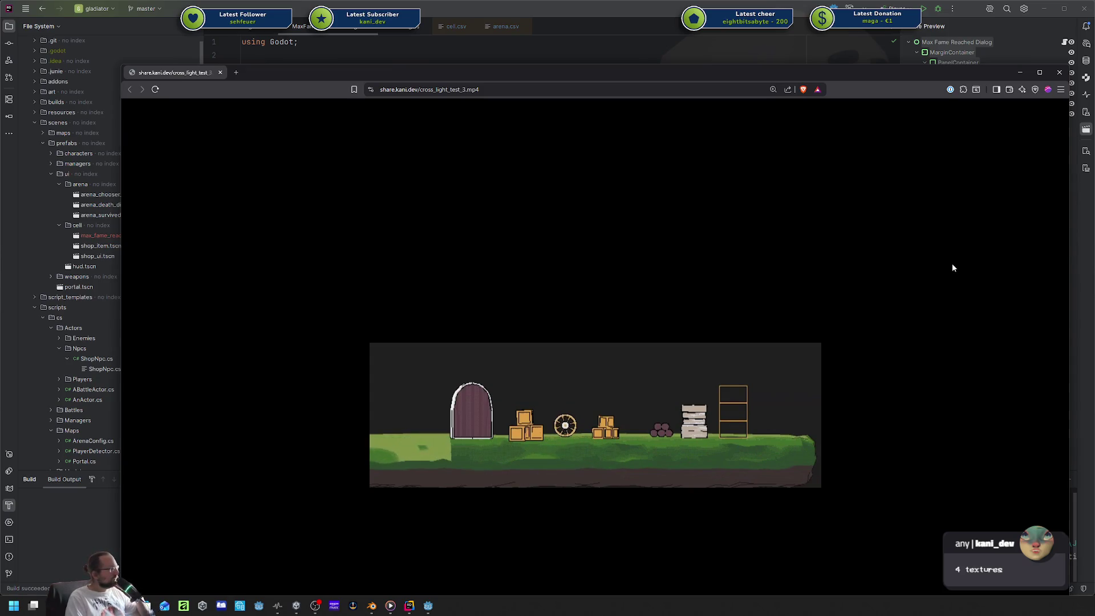
# Open cross_texture_example.png from the chat and merge it into the browser as a second tab.
pyautogui.moveTo(810, 68); pyautogui.dragTo(782, 40)
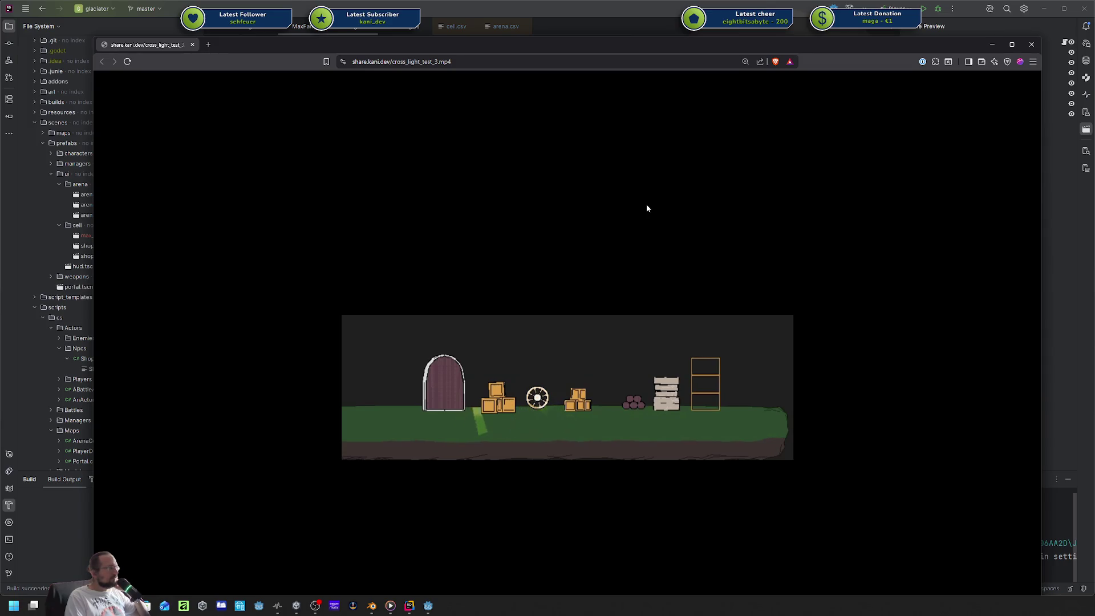
pyautogui.moveTo(515, 346)
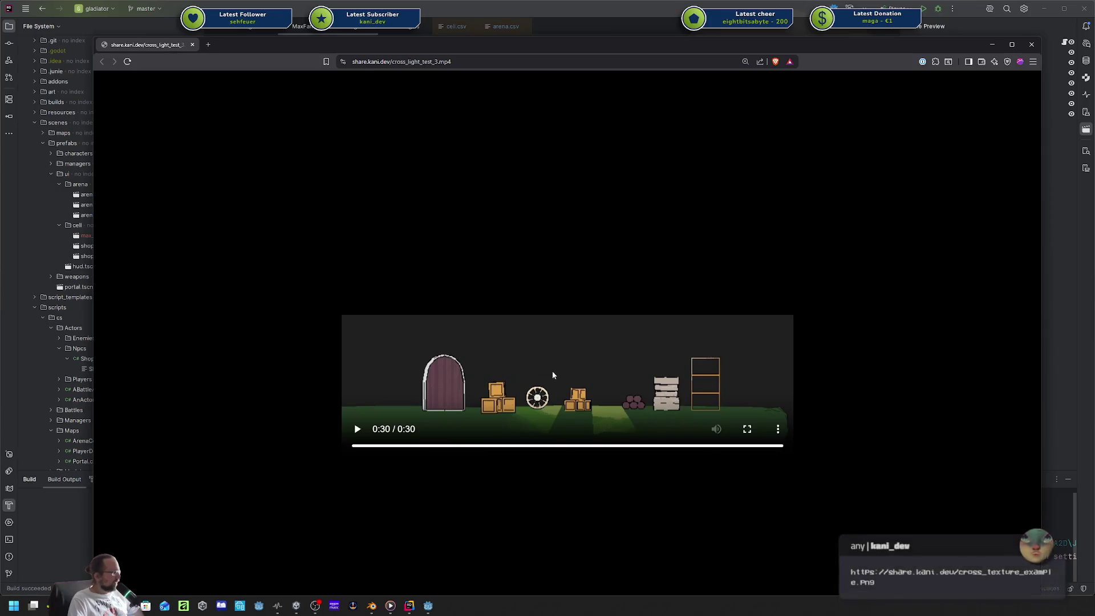
pyautogui.hotkey('alt', 'Tab')
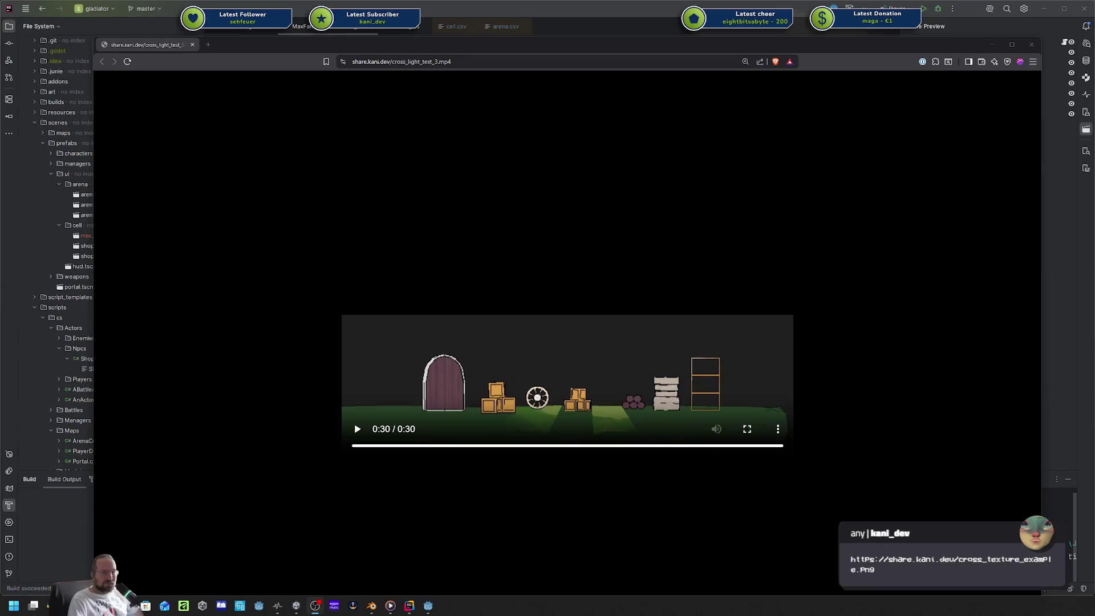
pyautogui.moveTo(680, 220)
pyautogui.mouseDown()
pyautogui.moveTo(534, 112)
pyautogui.moveTo(521, 63)
pyautogui.moveTo(704, 44)
pyautogui.mouseUp()
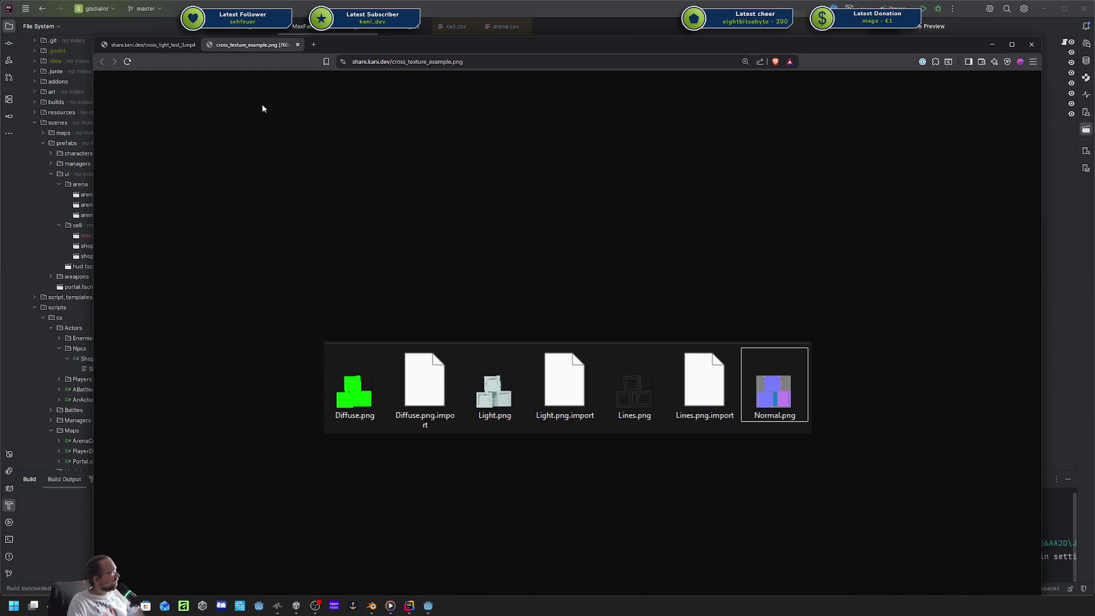
# Compare cross_texture_example.png against the cross_light_test_3.mp4 video, finishing on the video at 0:30.
pyautogui.click(170, 47)
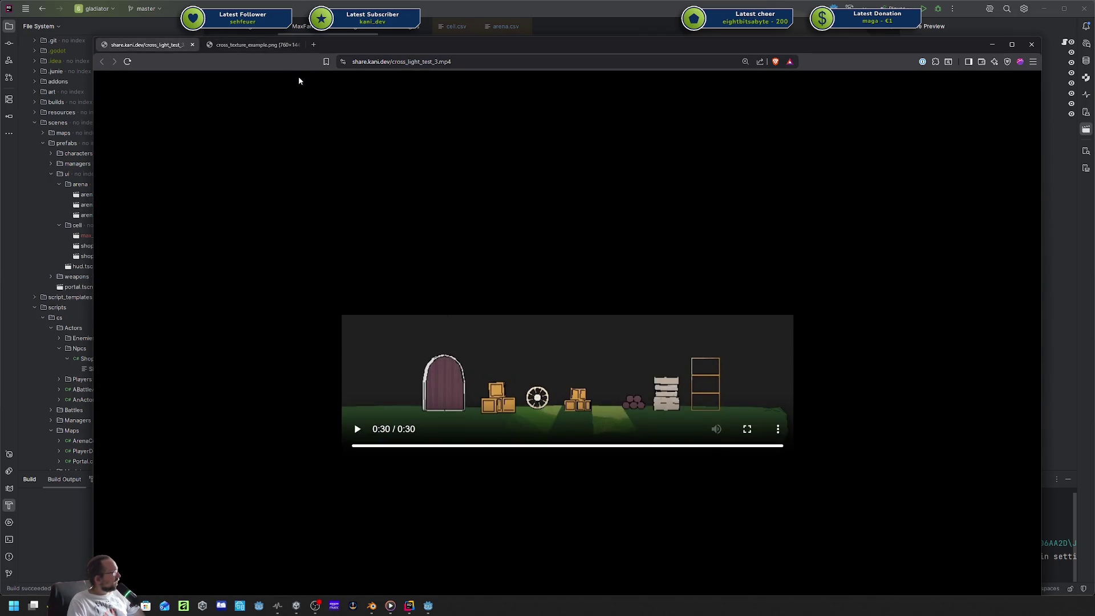
pyautogui.click(272, 46)
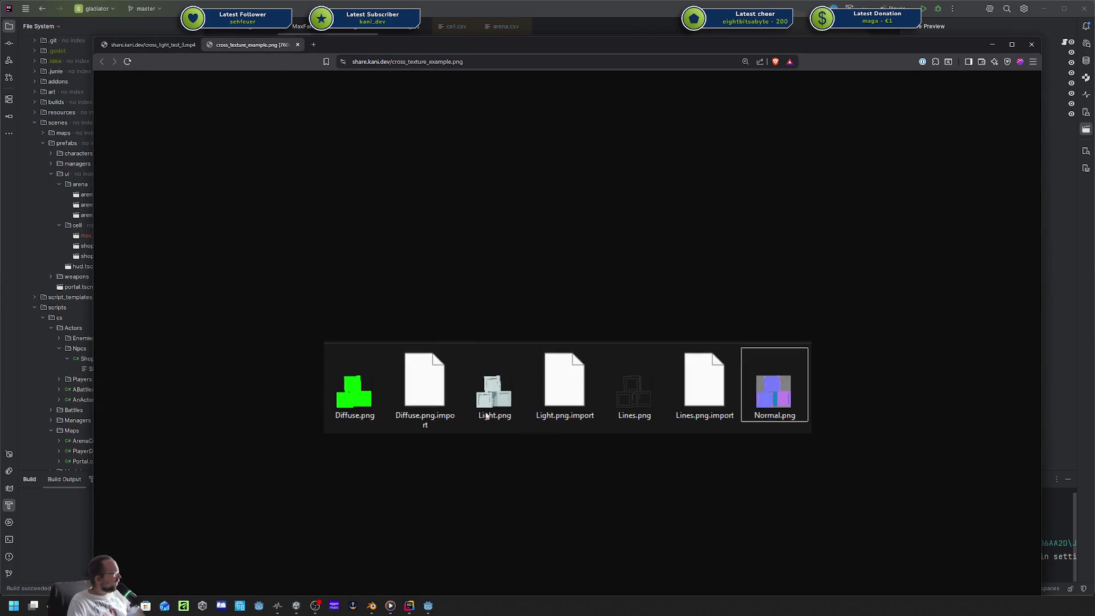
pyautogui.click(159, 47)
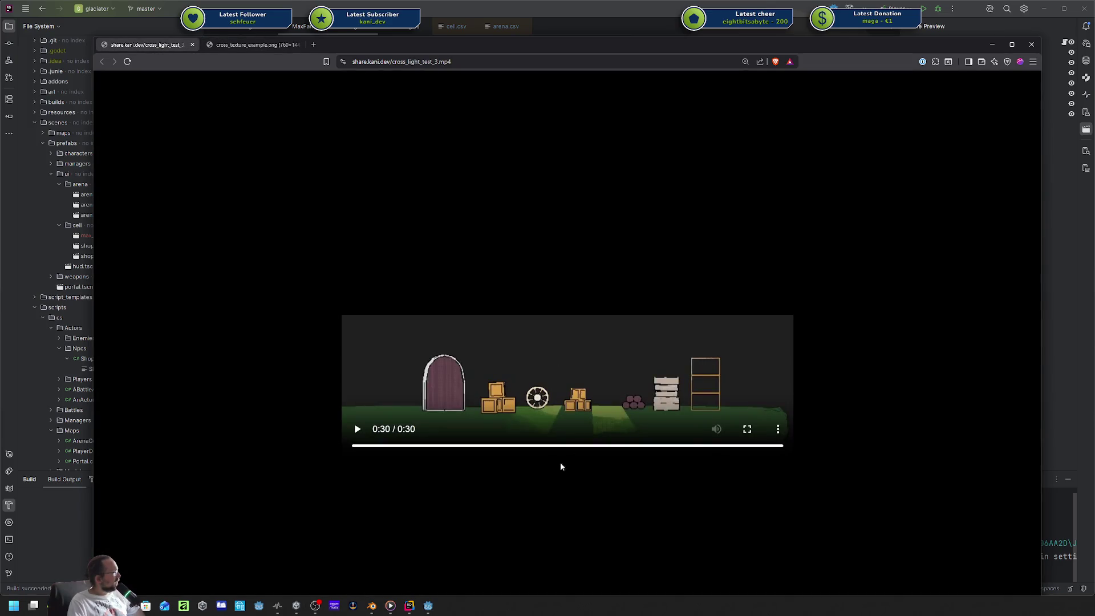
pyautogui.click(265, 48)
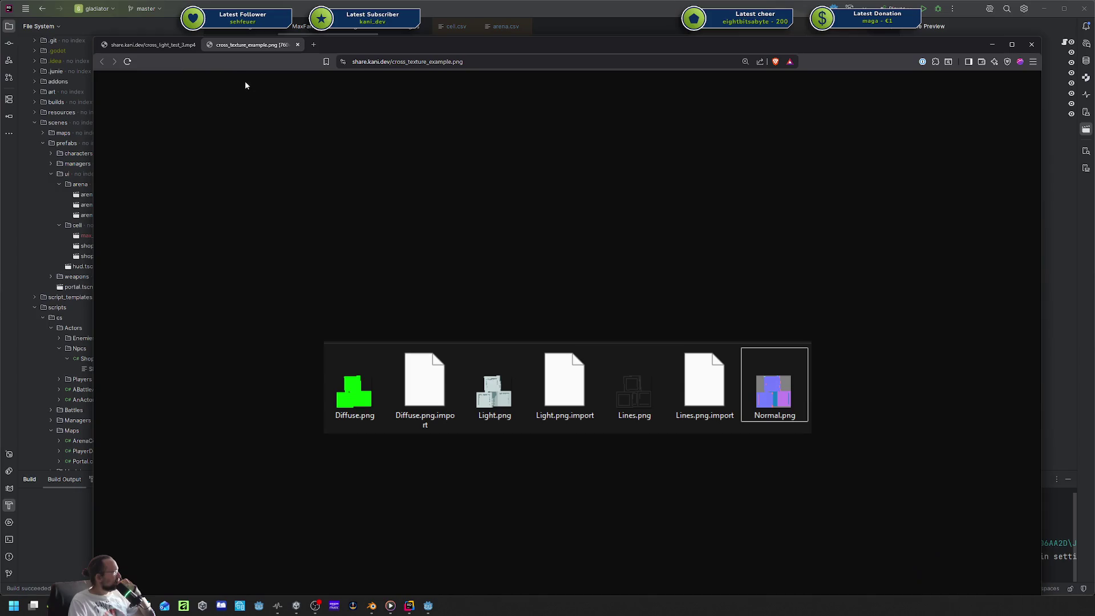
pyautogui.click(169, 50)
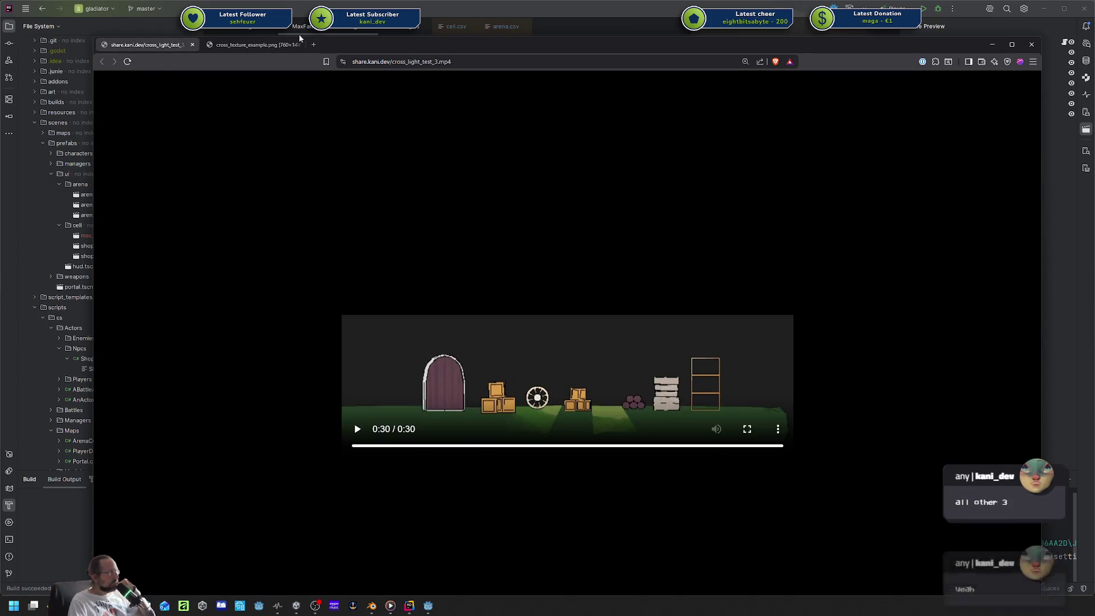
pyautogui.click(268, 45)
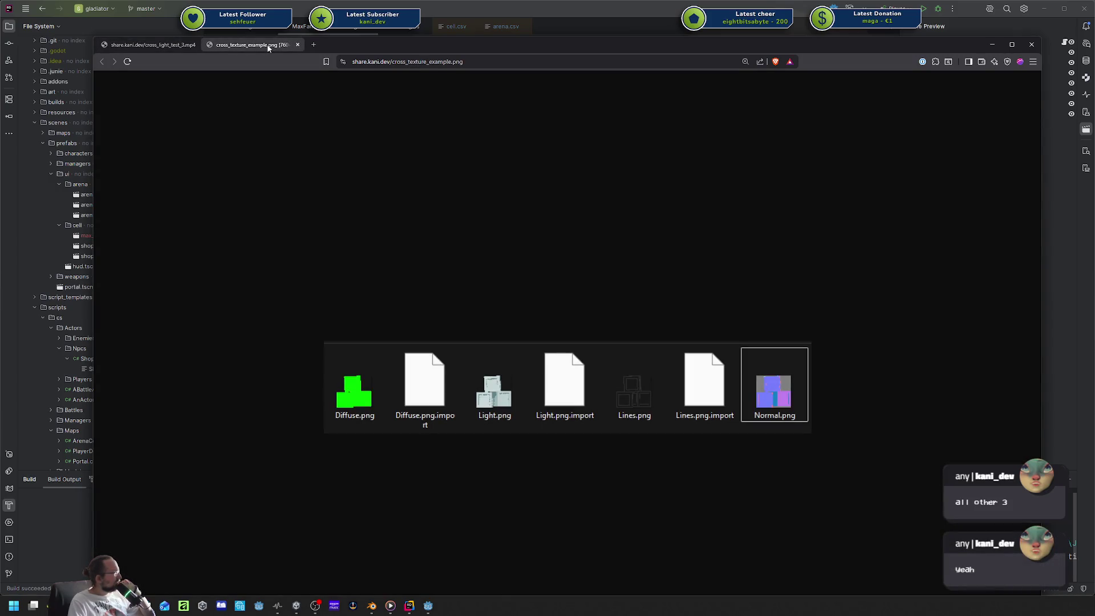
pyautogui.click(171, 50)
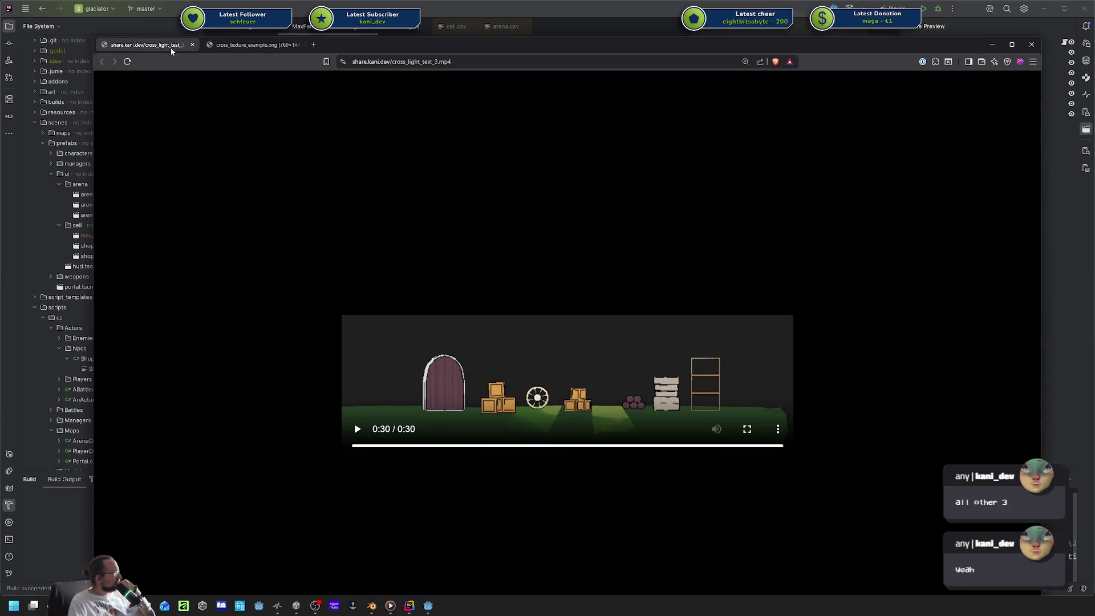
pyautogui.click(237, 46)
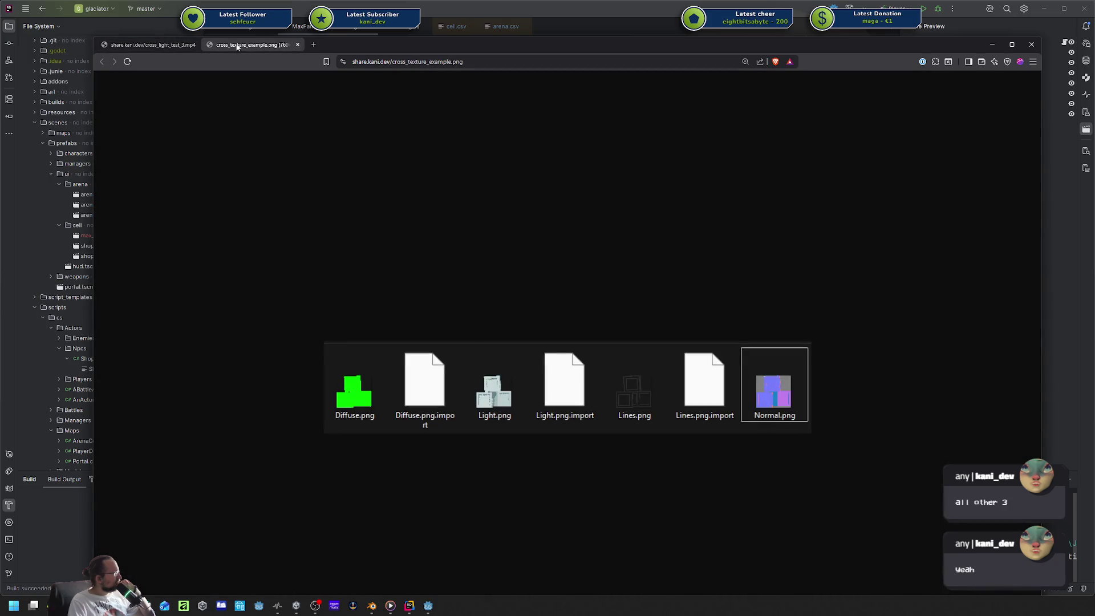
pyautogui.click(148, 45)
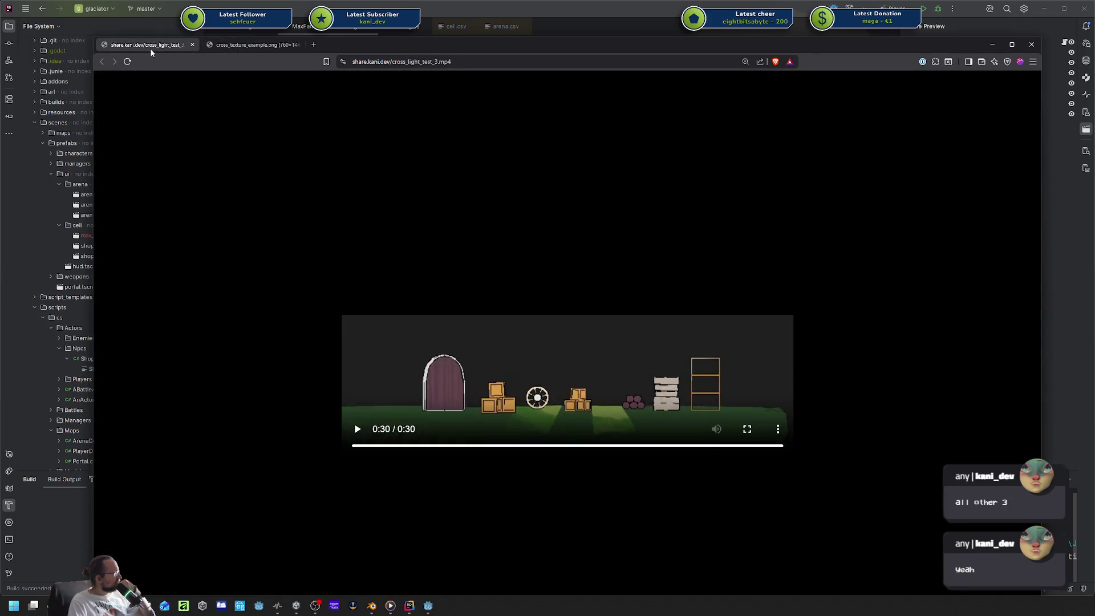
pyautogui.click(243, 49)
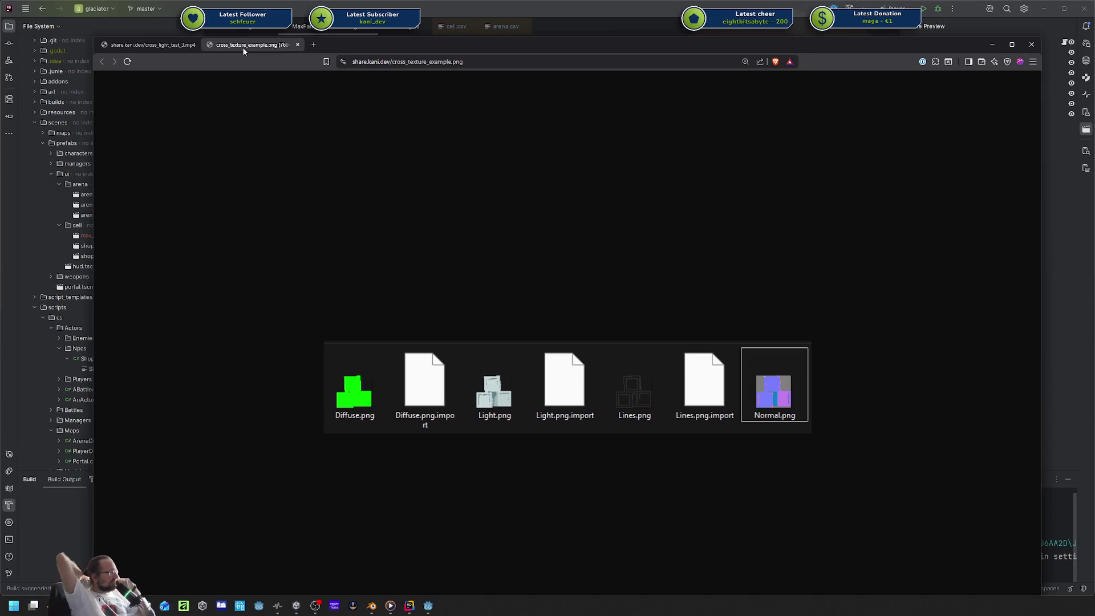
pyautogui.click(139, 50)
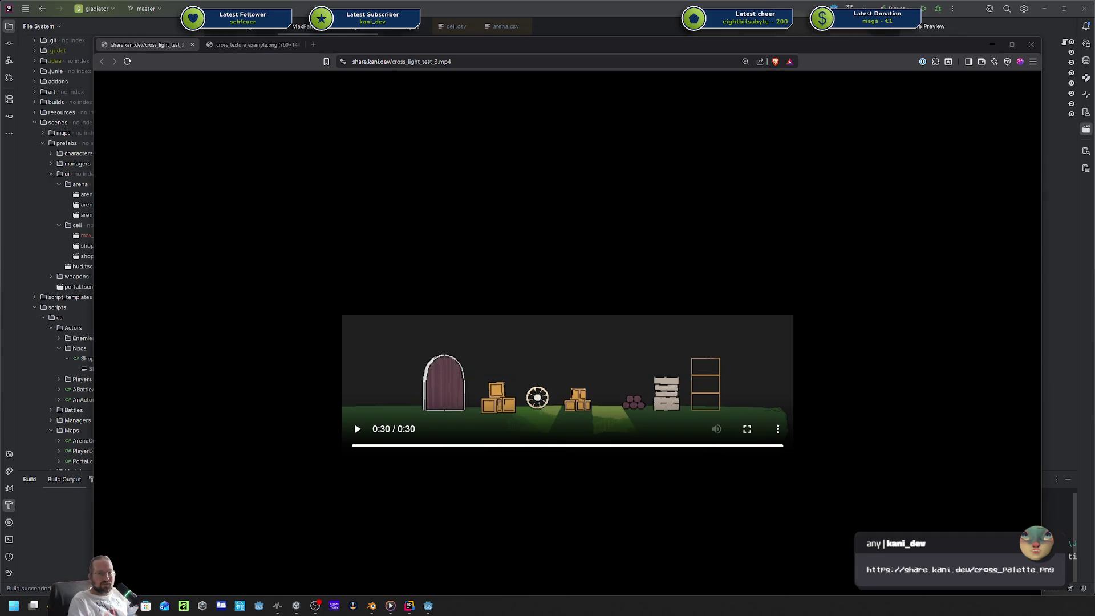
# Merge cross_palette.png and cross_door.png into the tab strip, comparing the palette with the texture example.
pyautogui.moveTo(1094, 205)
pyautogui.mouseDown()
pyautogui.moveTo(761, 206)
pyautogui.moveTo(316, 109)
pyautogui.moveTo(359, 46)
pyautogui.mouseUp()
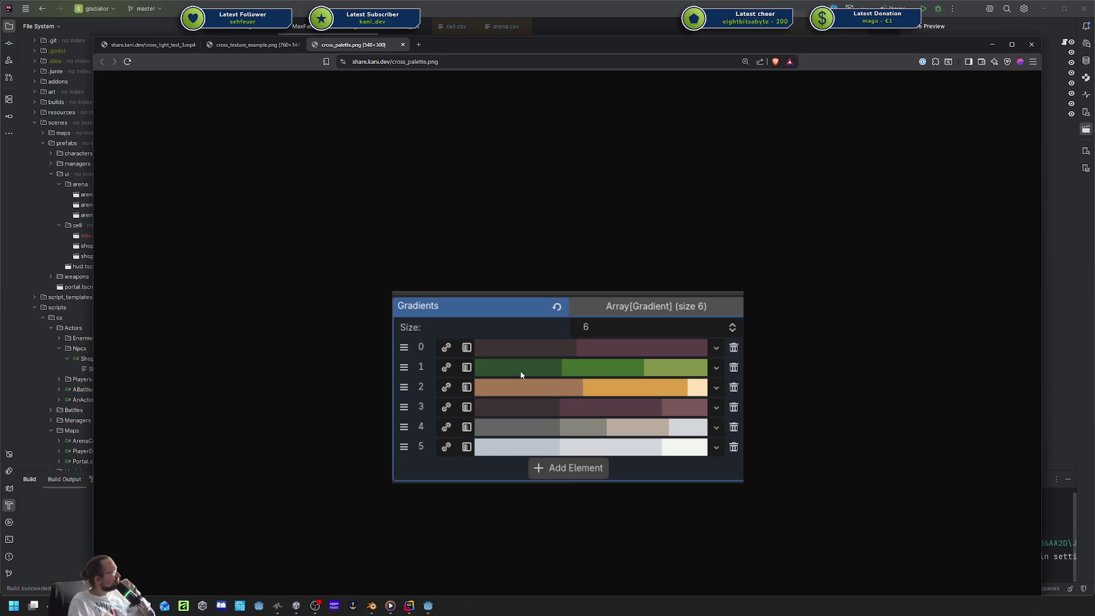
pyautogui.click(242, 45)
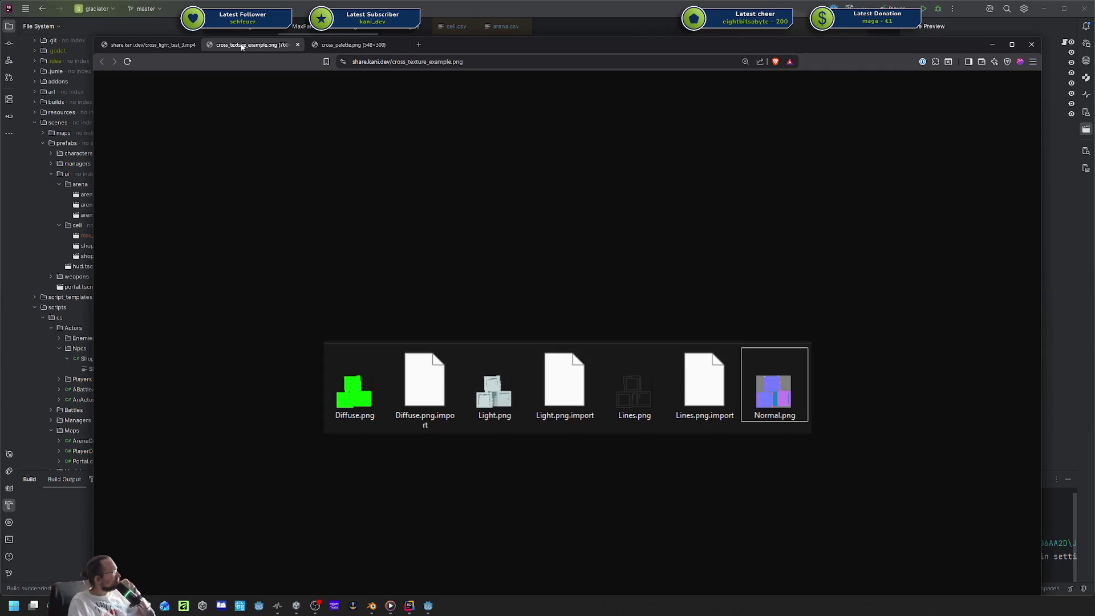
pyautogui.click(360, 45)
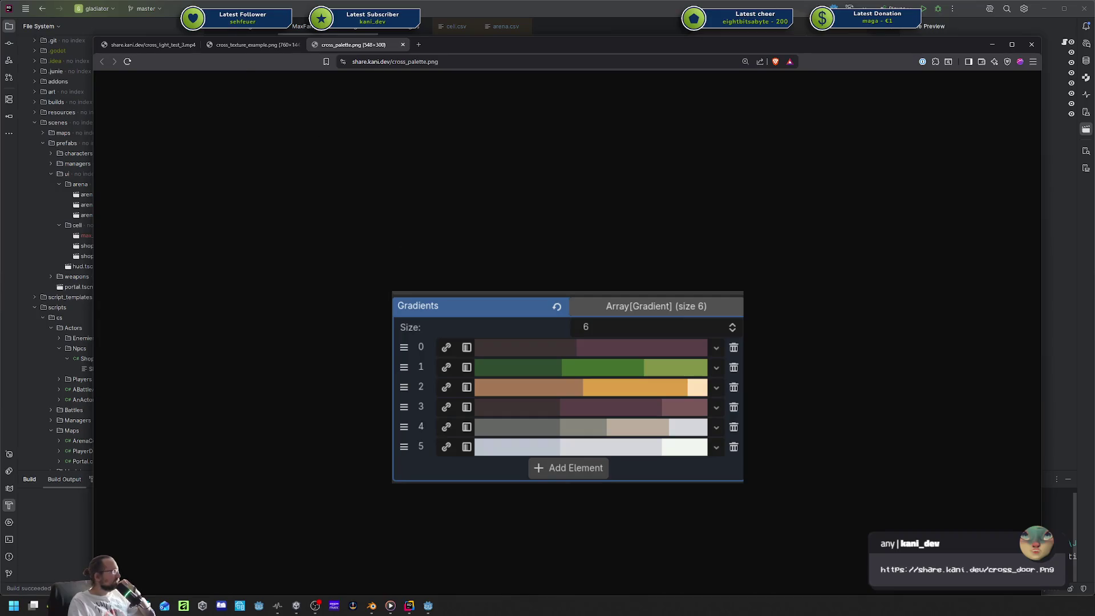
pyautogui.click(232, 47)
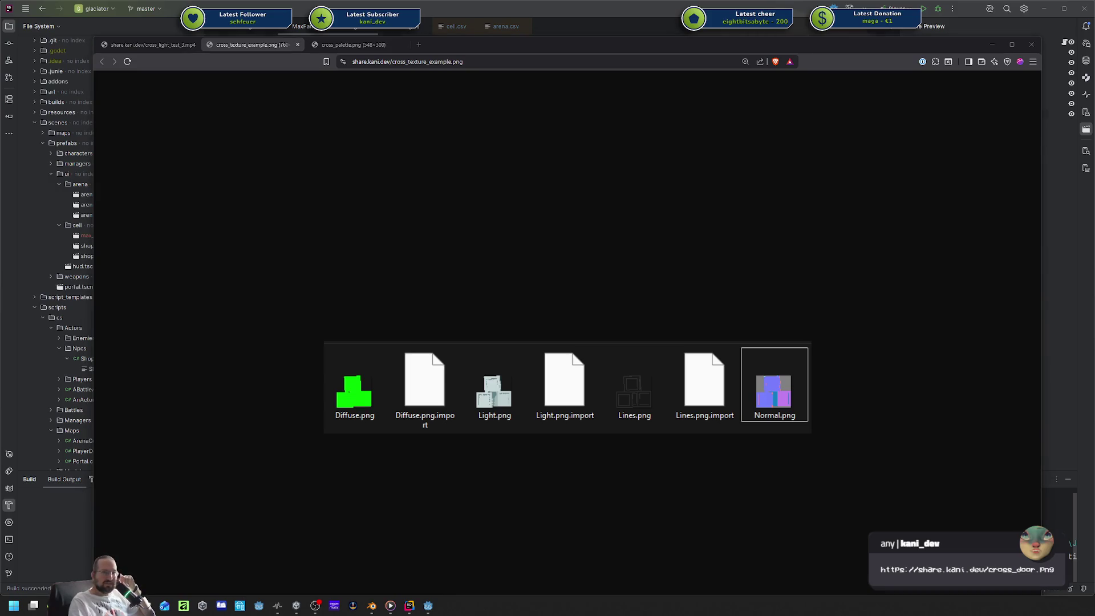
pyautogui.moveTo(519, 150)
pyautogui.mouseDown()
pyautogui.moveTo(365, 76)
pyautogui.moveTo(285, 94)
pyautogui.moveTo(407, 54)
pyautogui.moveTo(500, 59)
pyautogui.moveTo(756, 137)
pyautogui.moveTo(772, 90)
pyautogui.moveTo(724, 67)
pyautogui.moveTo(620, 57)
pyautogui.moveTo(550, 32)
pyautogui.moveTo(577, 231)
pyautogui.moveTo(574, 383)
pyautogui.moveTo(570, 263)
pyautogui.mouseUp()
# Pull the cross_palette.png tab out into its own window above the door textures.
pyautogui.moveTo(338, 263)
pyautogui.mouseDown()
pyautogui.moveTo(331, 114)
pyautogui.moveTo(285, 17)
pyautogui.moveTo(316, 25)
pyautogui.mouseUp()
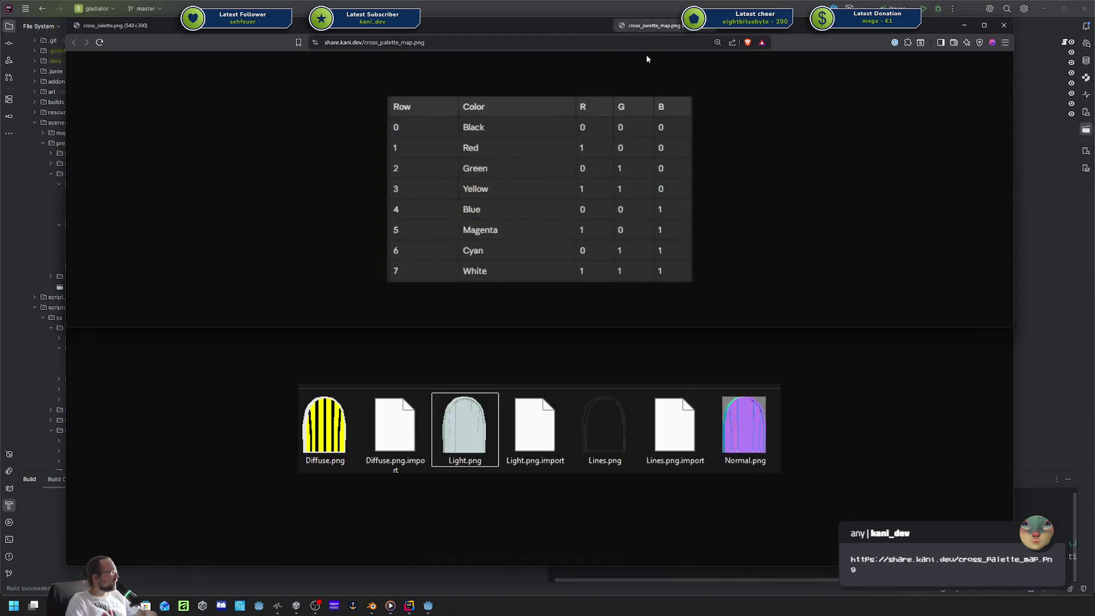
# Place the cross_palette_map.png colour table on the right half beside the Gradients palette window.
pyautogui.moveTo(569, 203)
pyautogui.mouseDown()
pyautogui.moveTo(788, 142)
pyautogui.moveTo(713, 59)
pyautogui.mouseUp()
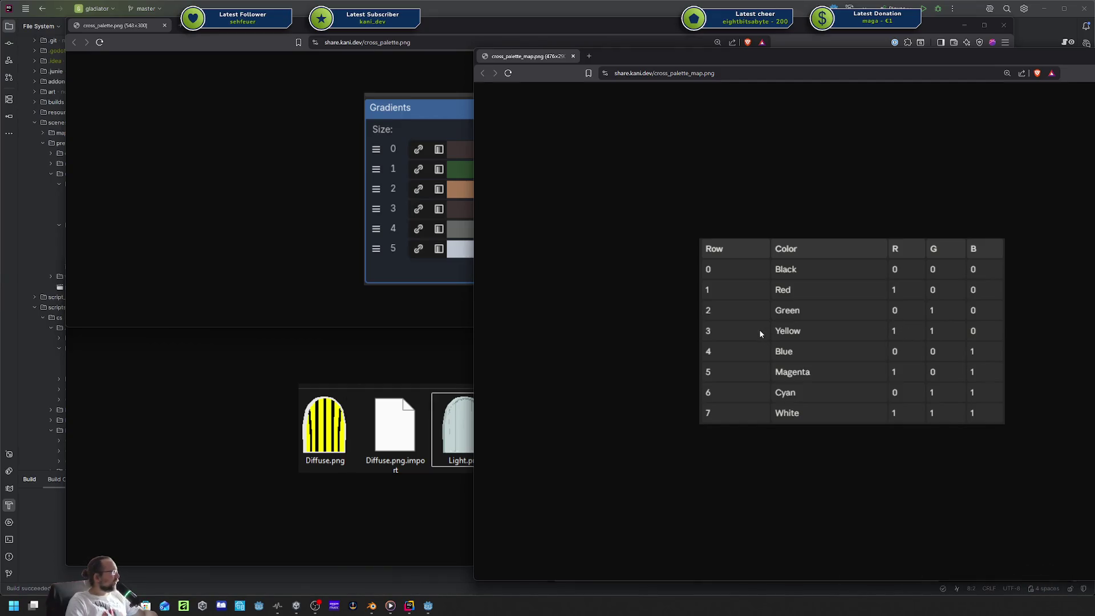
pyautogui.click(344, 222)
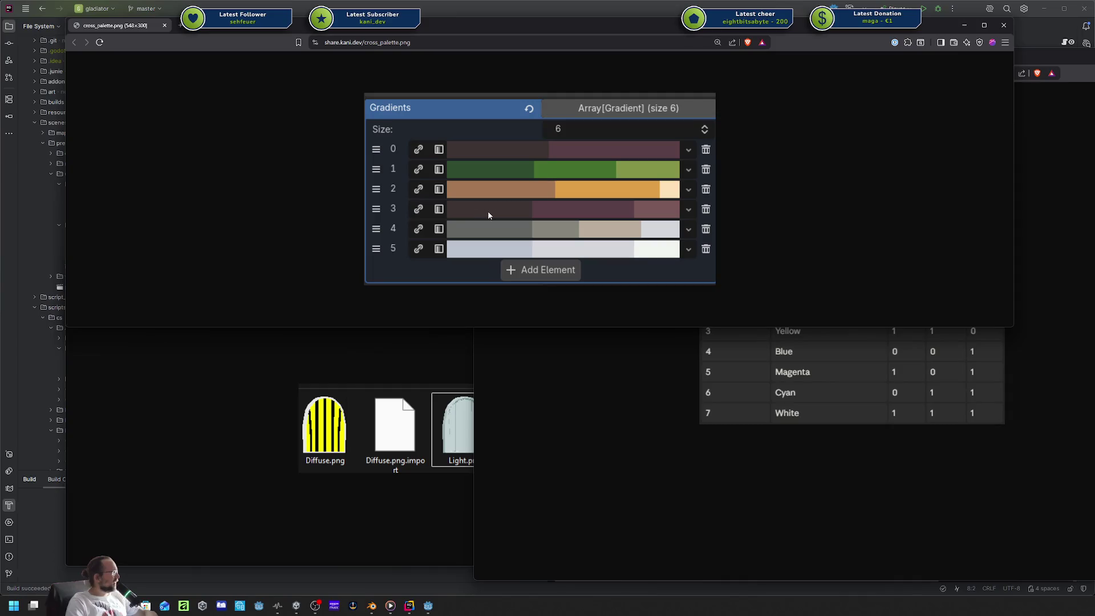
pyautogui.click(869, 377)
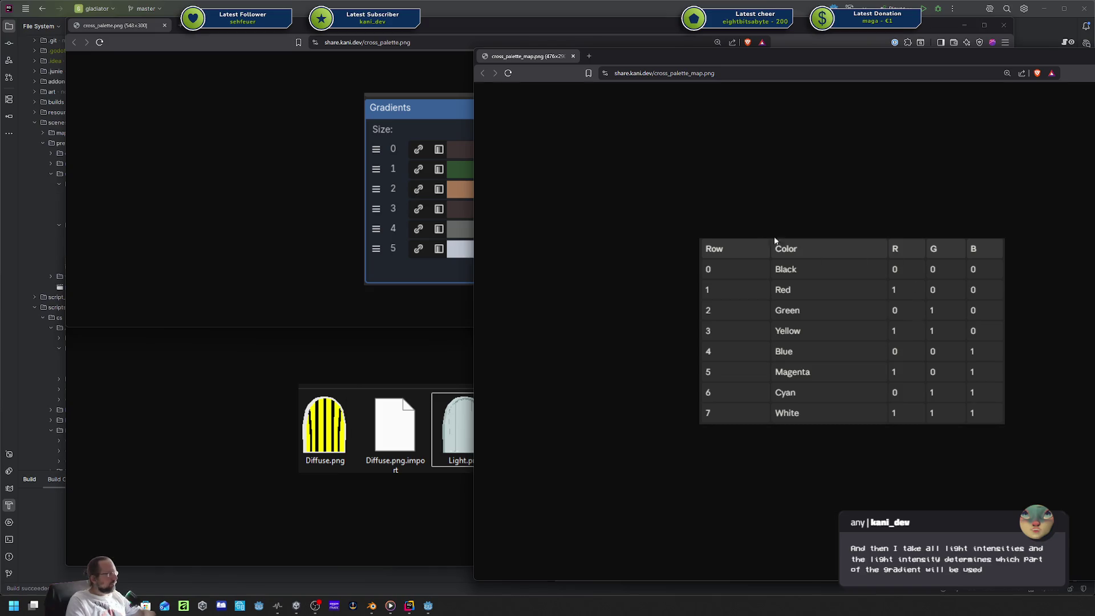
# Close the palette map, door texture, texture example, light test video and gradient palette.
pyautogui.middleClick(539, 59)
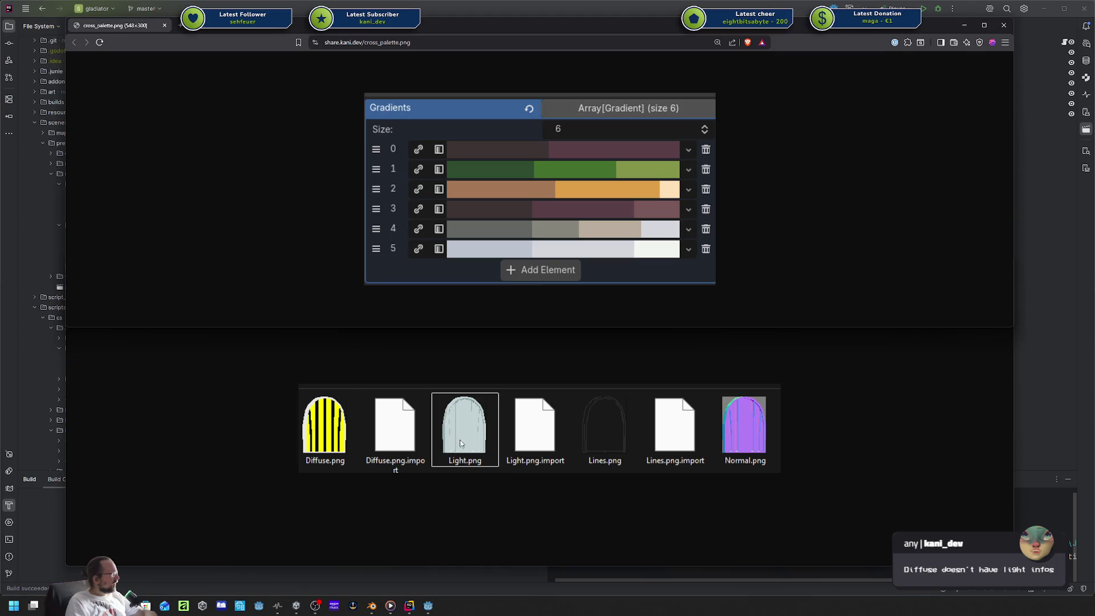
pyautogui.click(563, 433)
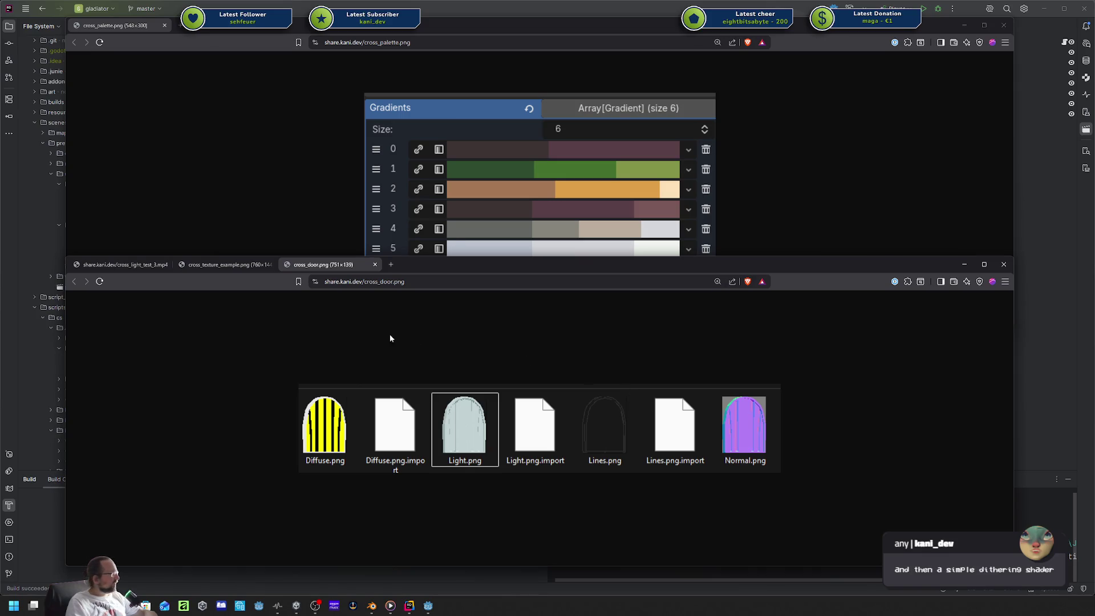
pyautogui.middleClick(325, 265)
pyautogui.middleClick(228, 265)
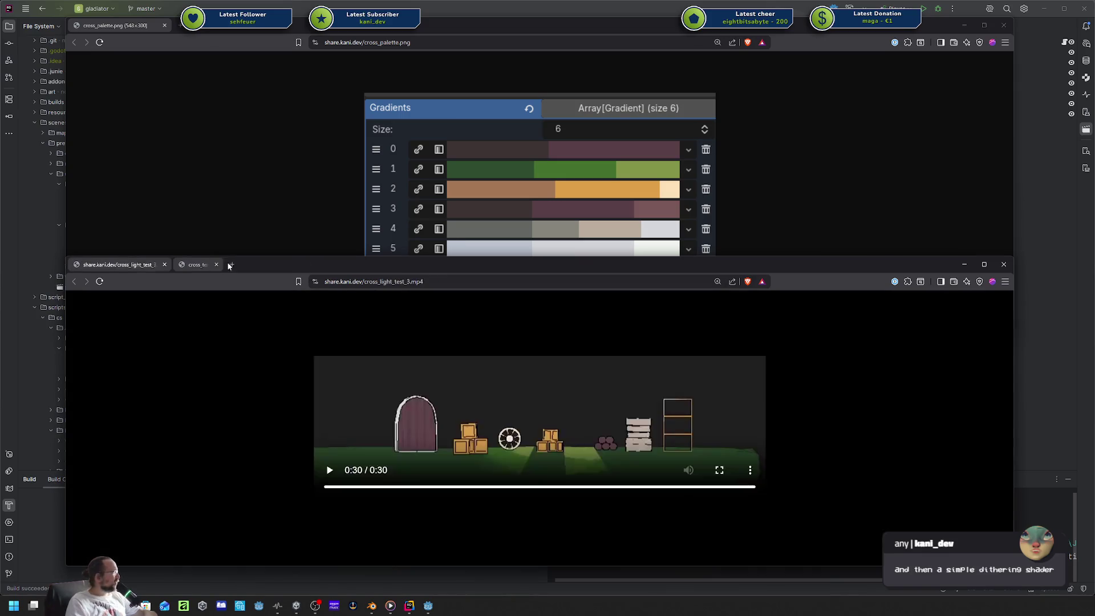
pyautogui.middleClick(138, 266)
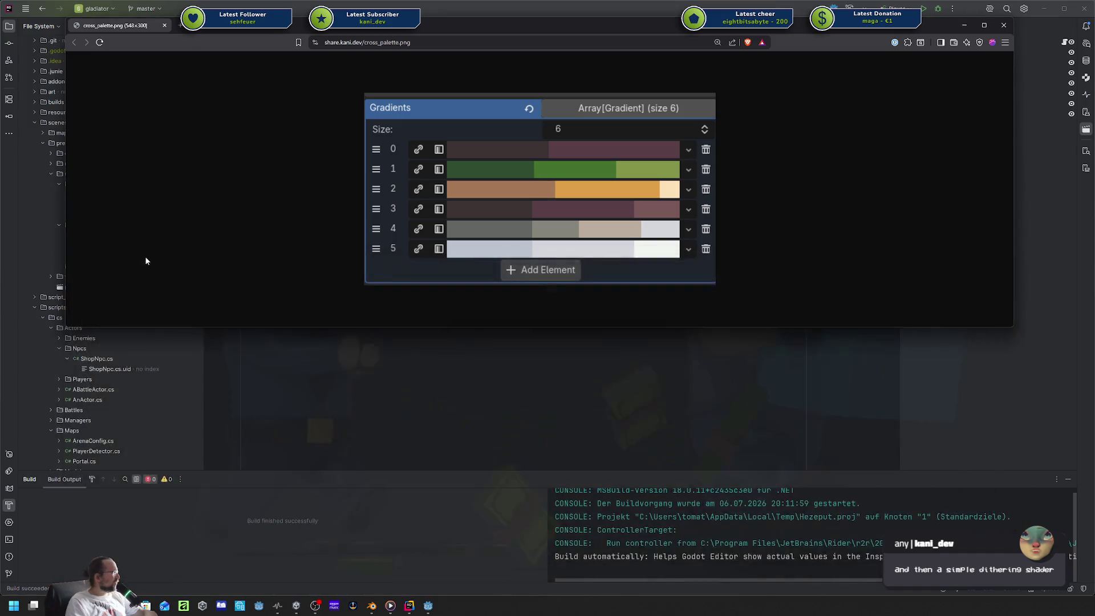
pyautogui.middleClick(141, 26)
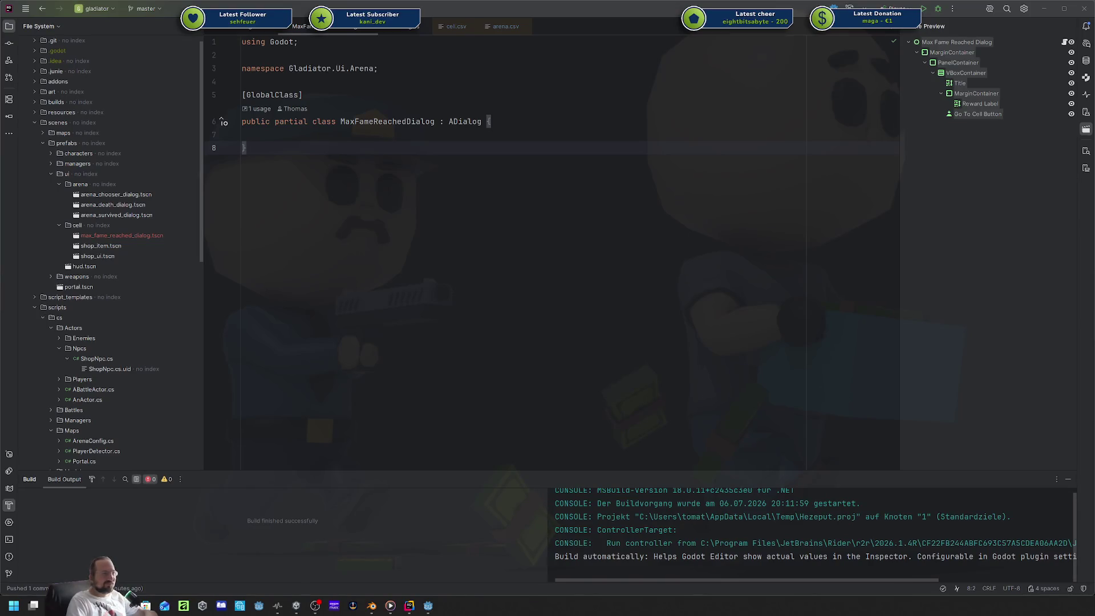
# Give the MaxFameReachedDialog class braces around its body and place the cursor on empty line 7.
pyautogui.click(648, 303)
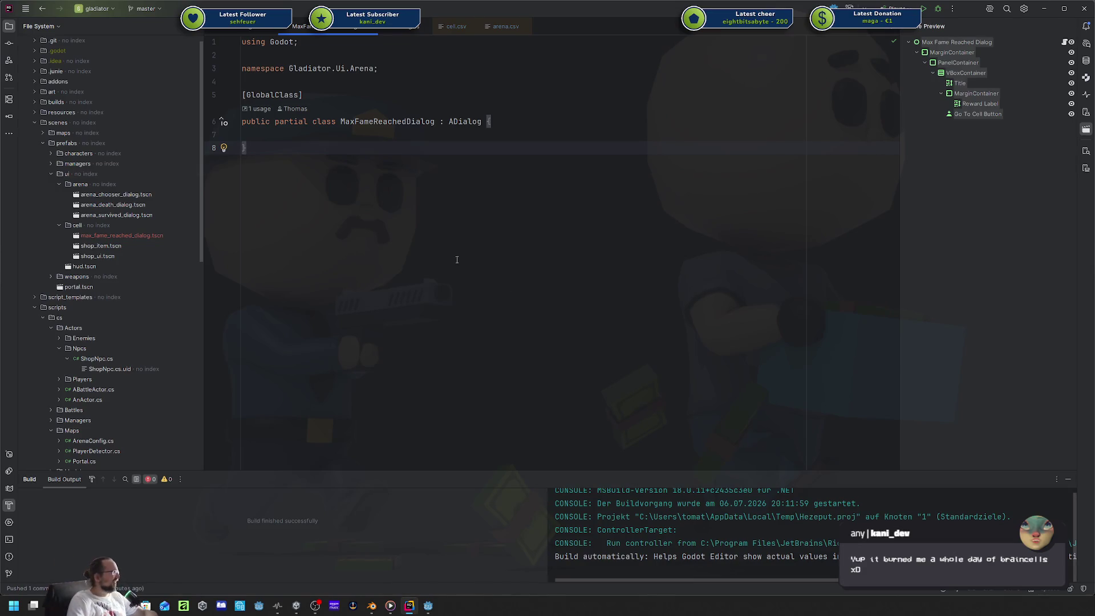
pyautogui.click(328, 138)
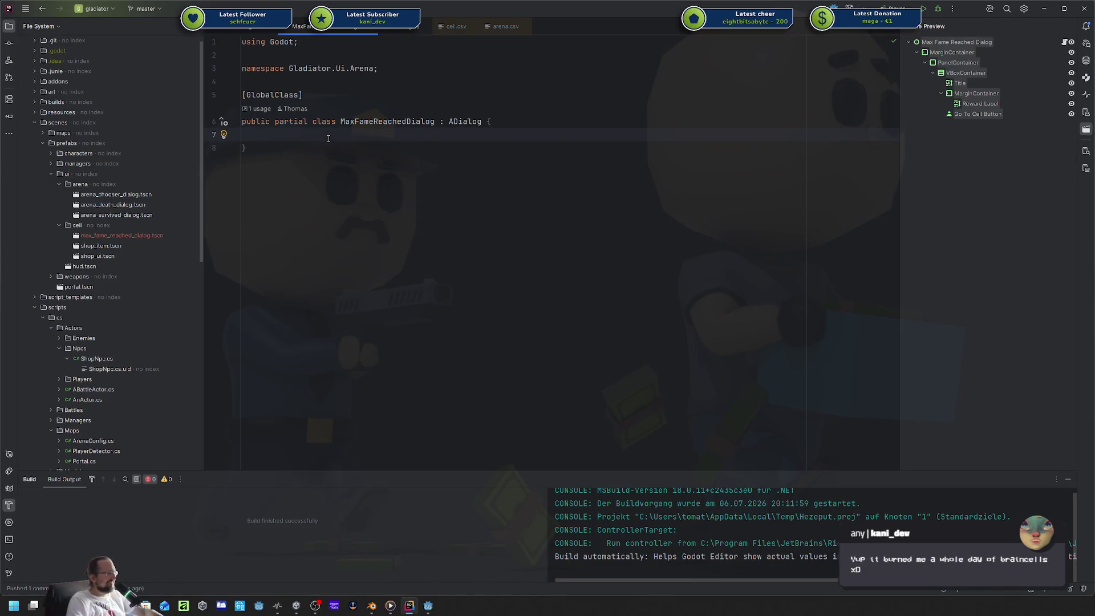
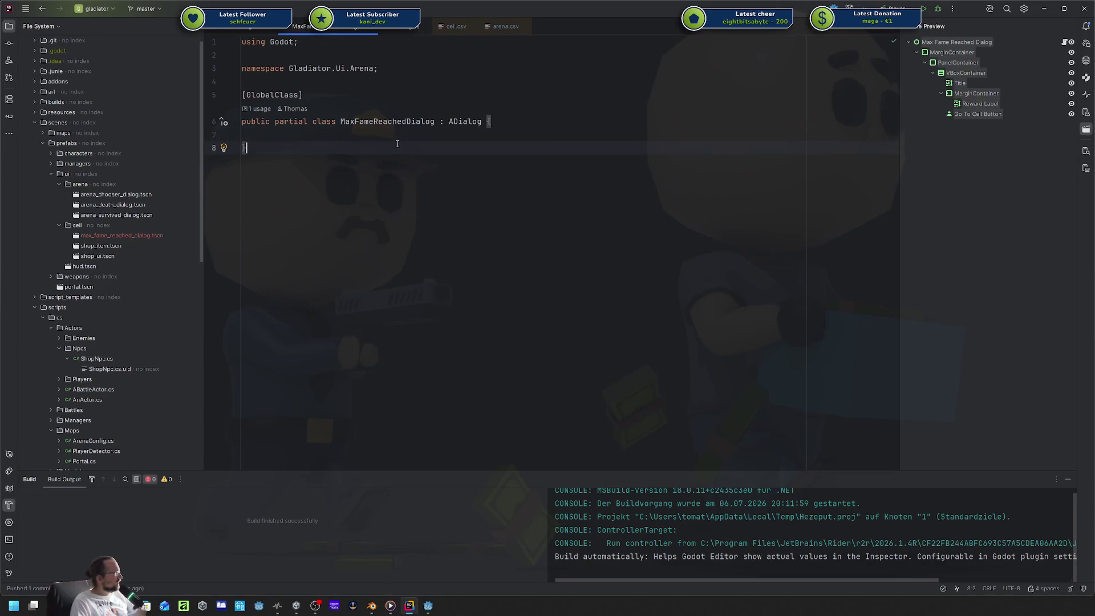
# Add an exported PlayerInventory Inventory { get; set; } property, accepting the Gladiator.Actors.Players import.
pyautogui.write('[SpriteFrames')
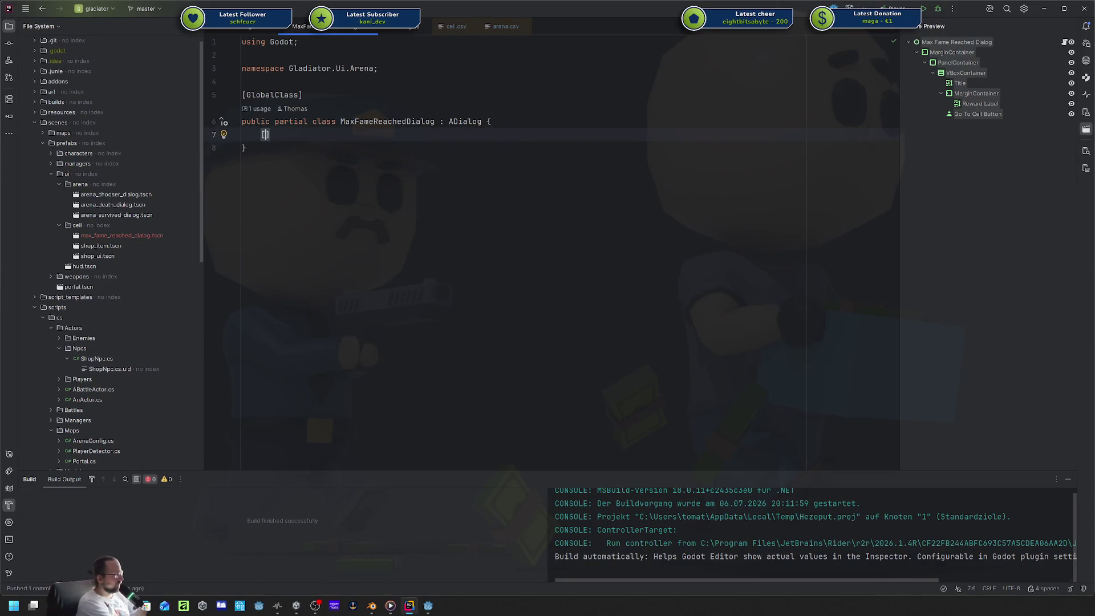
pyautogui.hotkey('ctrl', 'BackSpace')
pyautogui.write('Export')
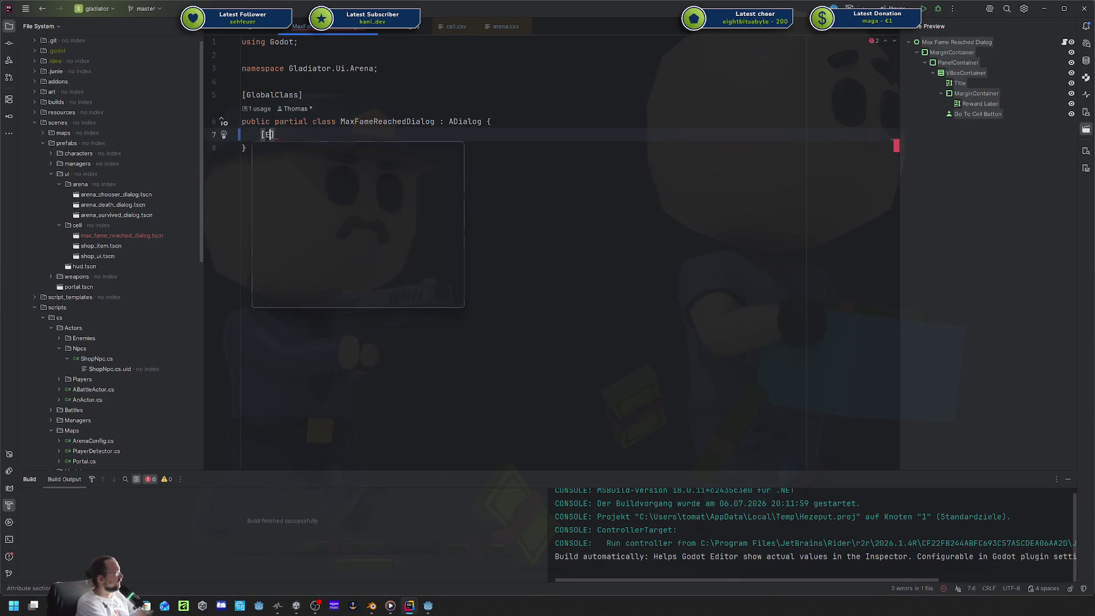
pyautogui.write('] ')
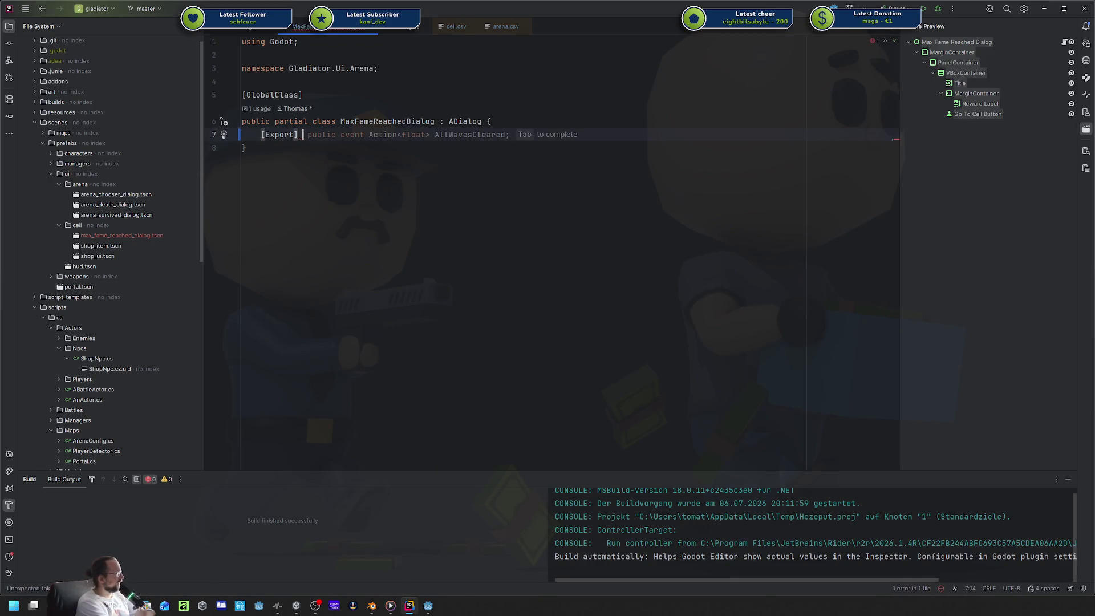
pyautogui.write('PlayerInv')
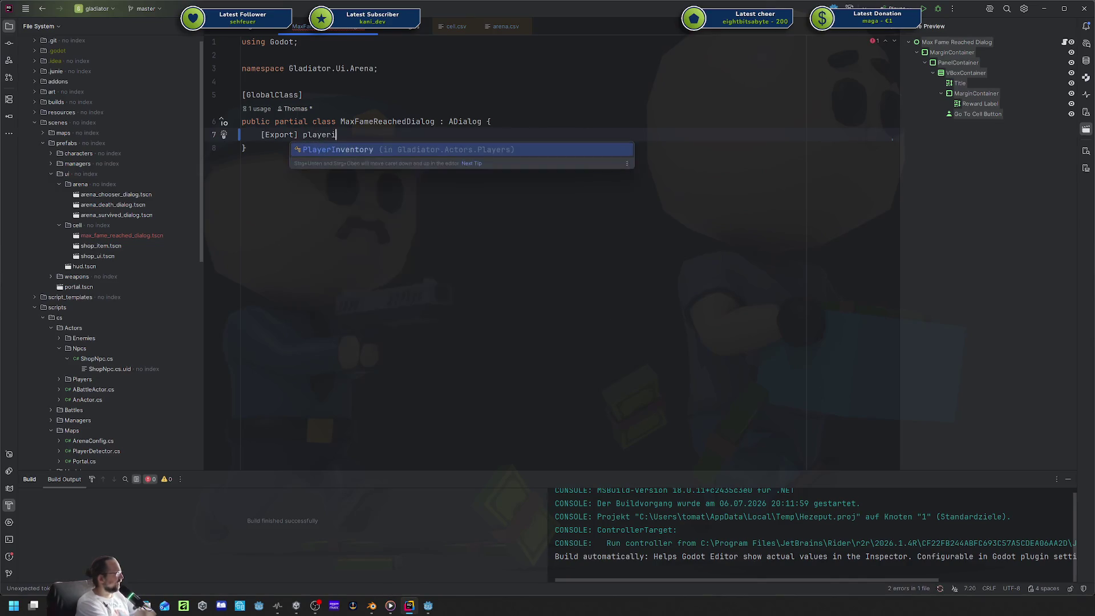
pyautogui.press('Return')
pyautogui.write('invent')
pyautogui.press('Return')
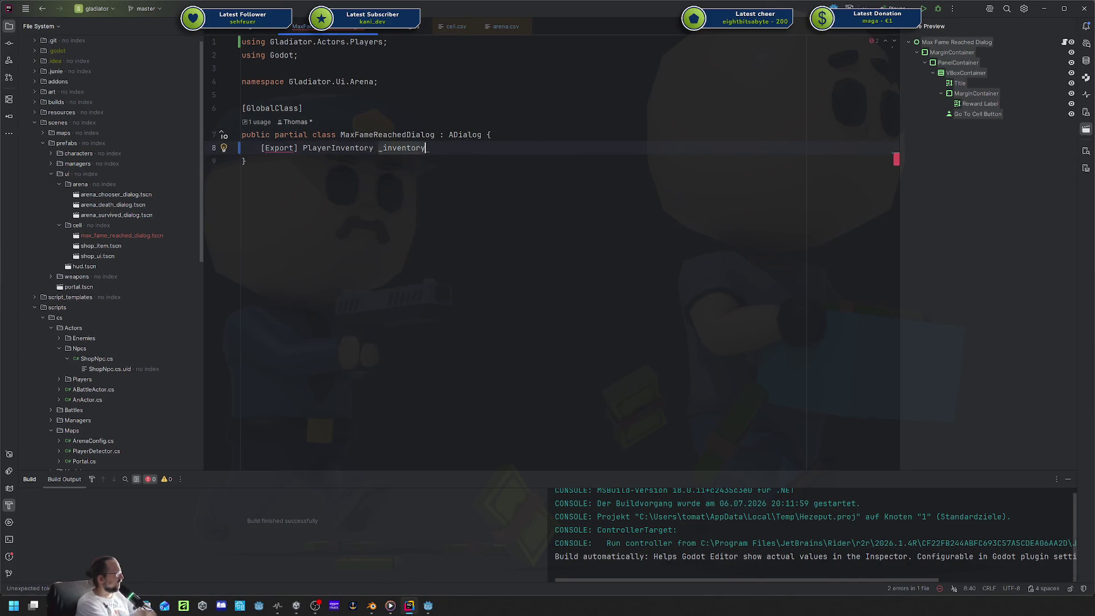
pyautogui.hotkey('ctrl', 'BackSpace')
pyautogui.write('In')
pyautogui.press('Return')
pyautogui.press('BackSpace')
pyautogui.press('BackSpace')
pyautogui.press('BackSpace')
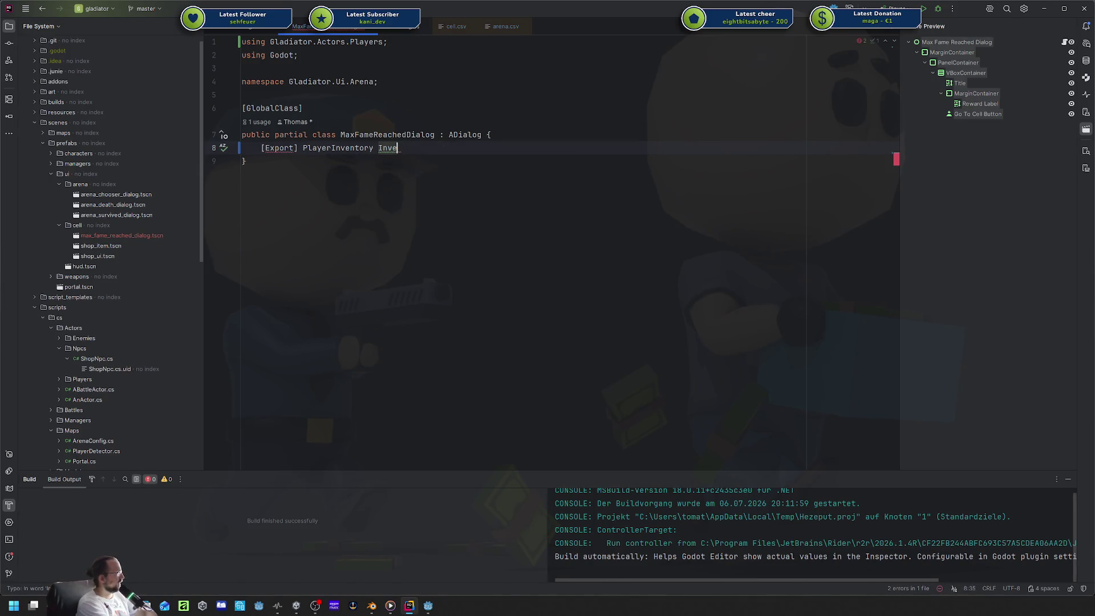
pyautogui.write('entor')
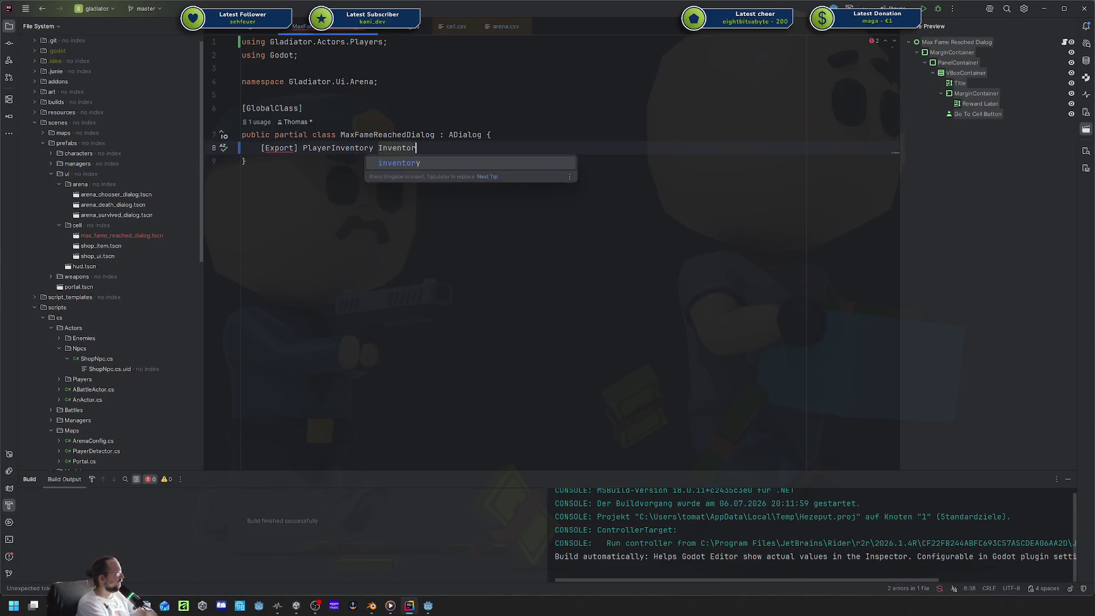
pyautogui.write('y { get; set;')
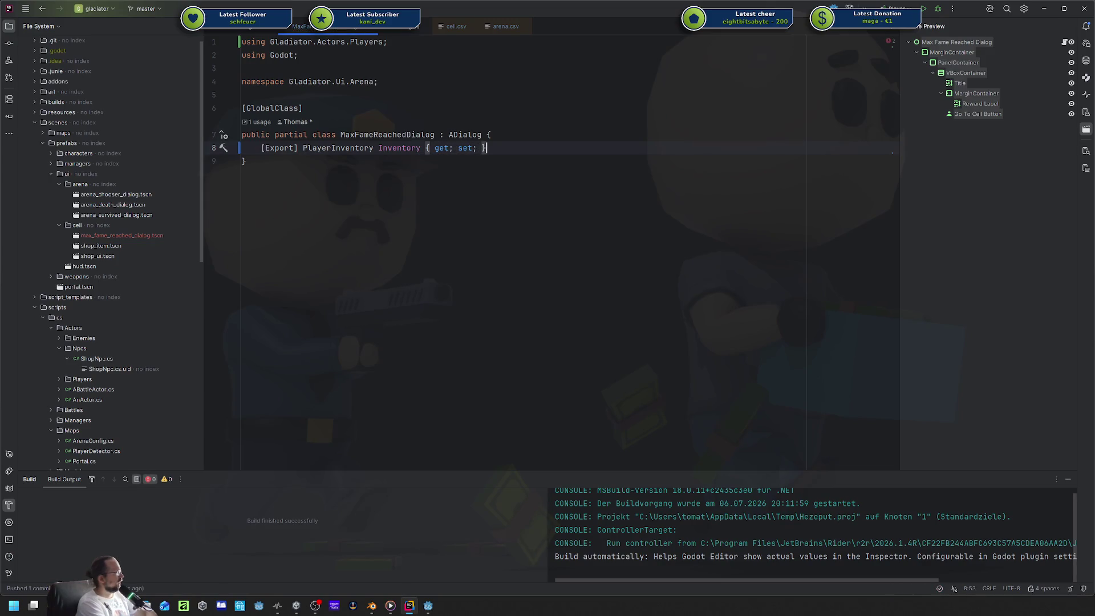
pyautogui.hotkey('shift', 'Return')
# Add an exported int MaxFame property defaulting to 10, placed above Inventory.
pyautogui.write('[Export]')
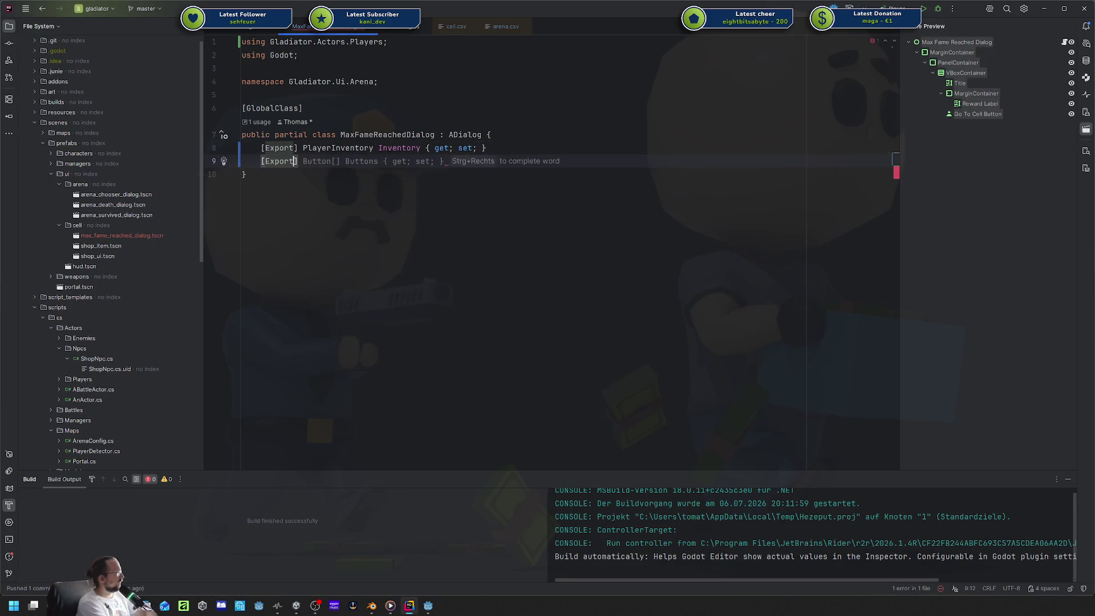
pyautogui.write(' int M')
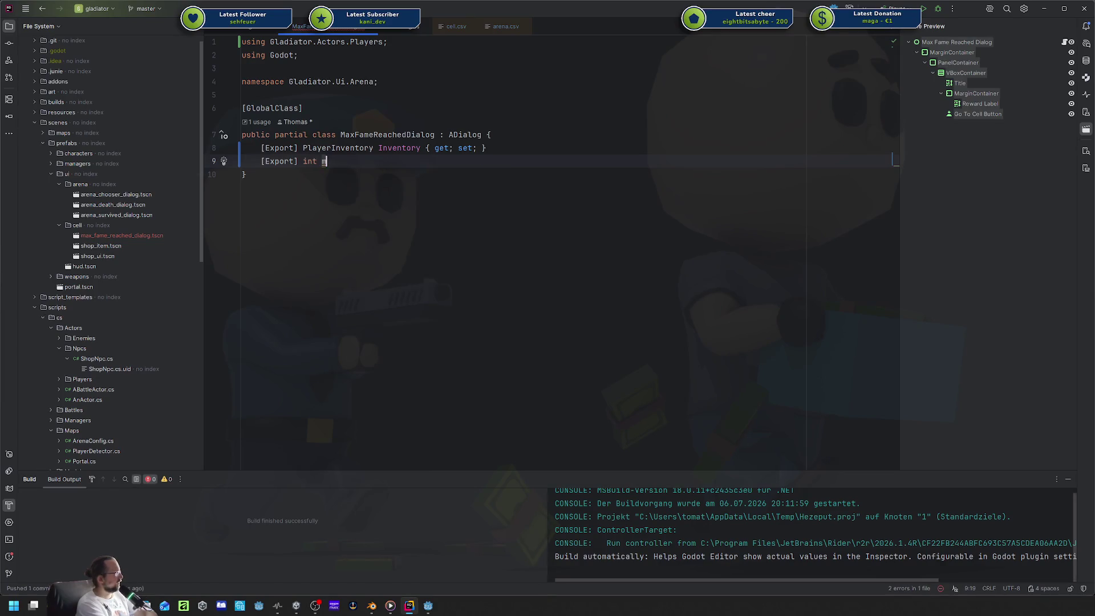
pyautogui.write('axFam')
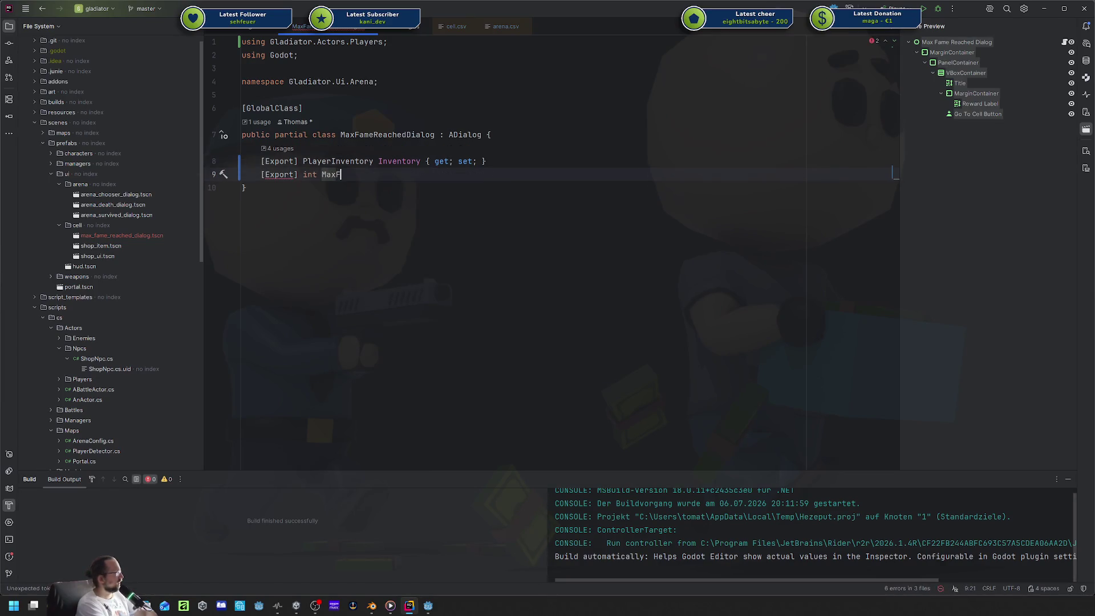
pyautogui.press('Tab')
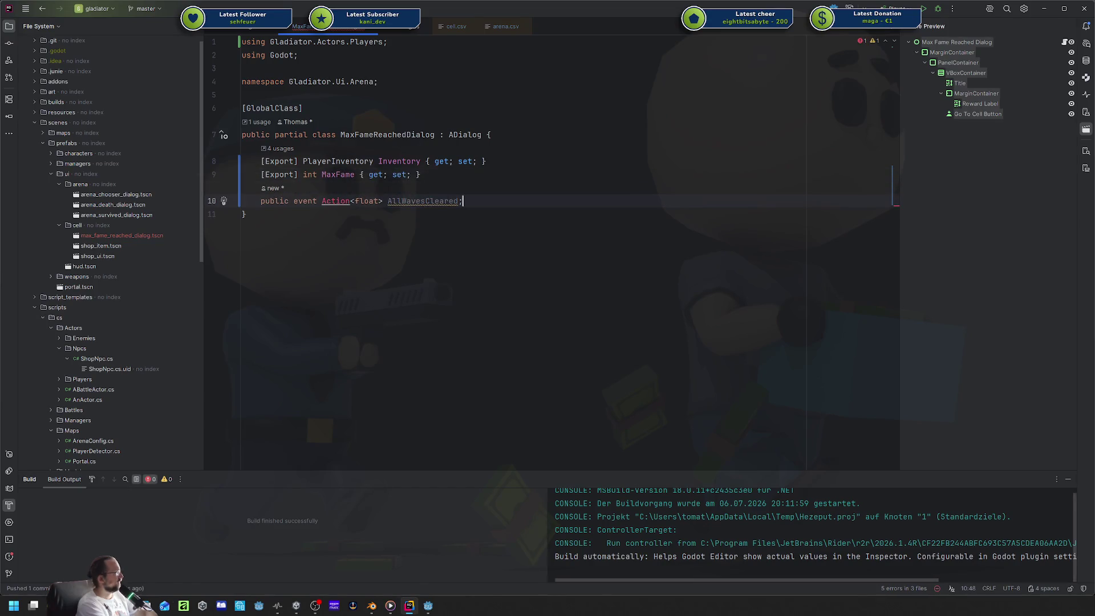
pyautogui.press('Home')
pyautogui.hotkey('alt', 'shift', 'Up')
pyautogui.press('End')
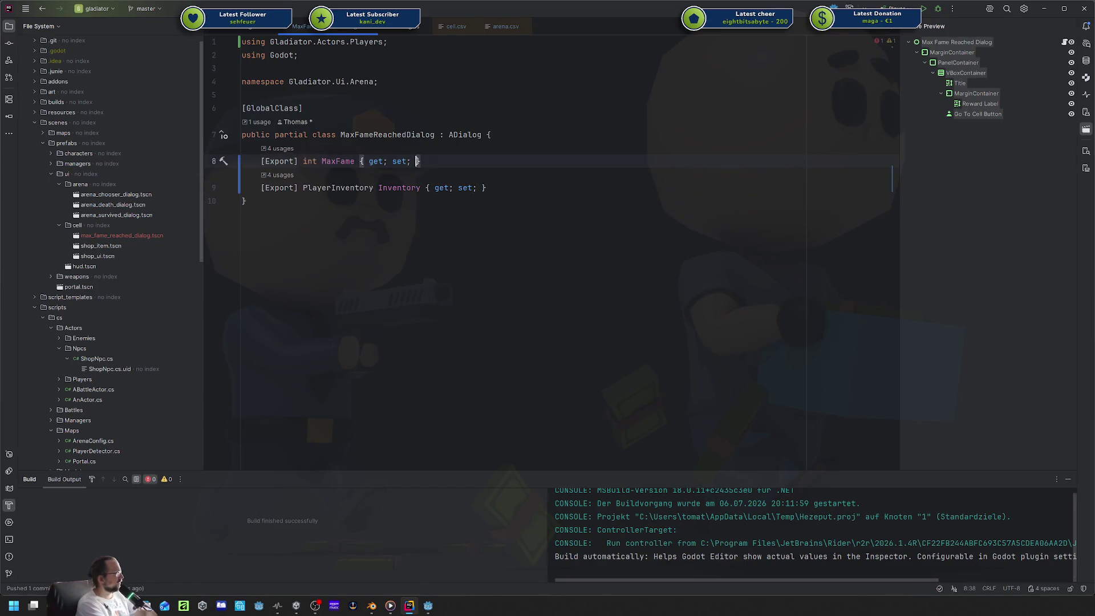
pyautogui.write('= 100;')
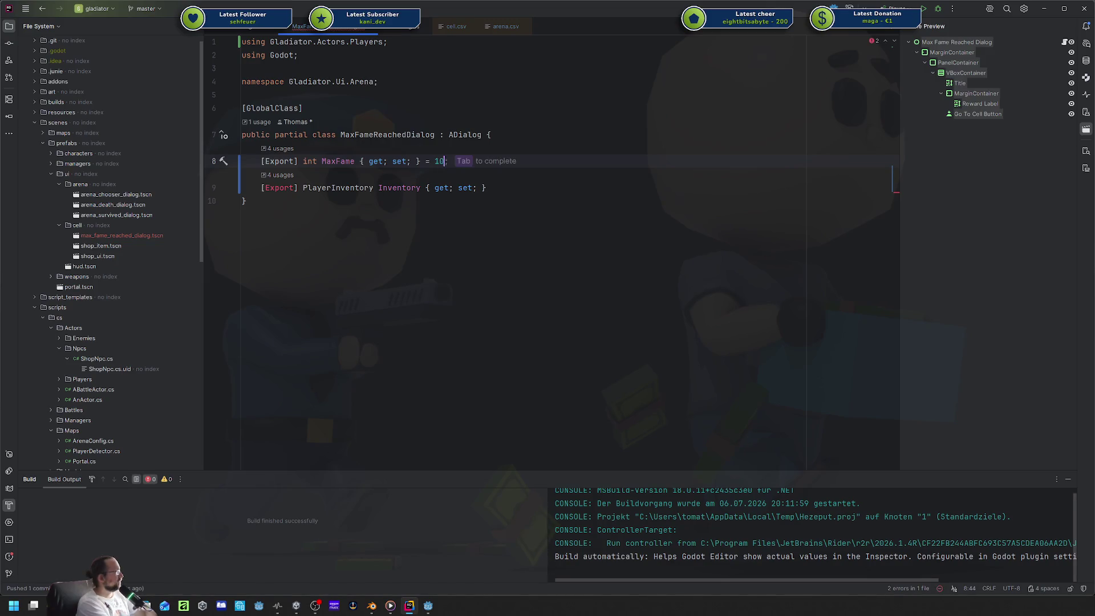
pyautogui.press('Left')
pyautogui.press('BackSpace')
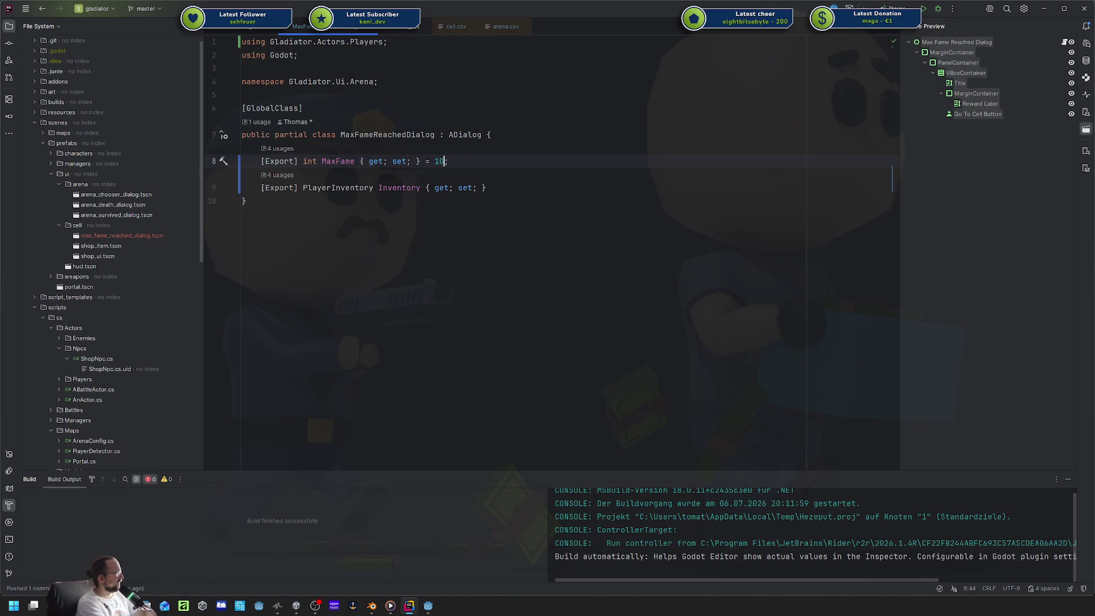
pyautogui.press('Down')
pyautogui.press('End')
pyautogui.press('Return')
pyautogui.press('Return')
pyautogui.press('Return')
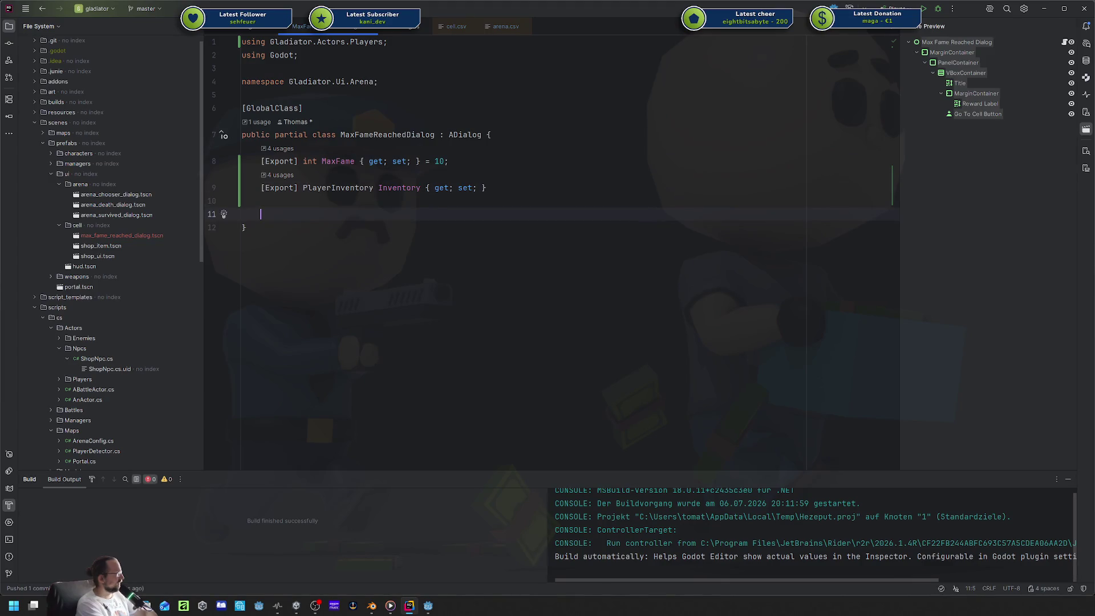
# Insert a _Ready override method in MaxFameReachedDialog.
pyautogui.press('Up')
pyautogui.write('pr')
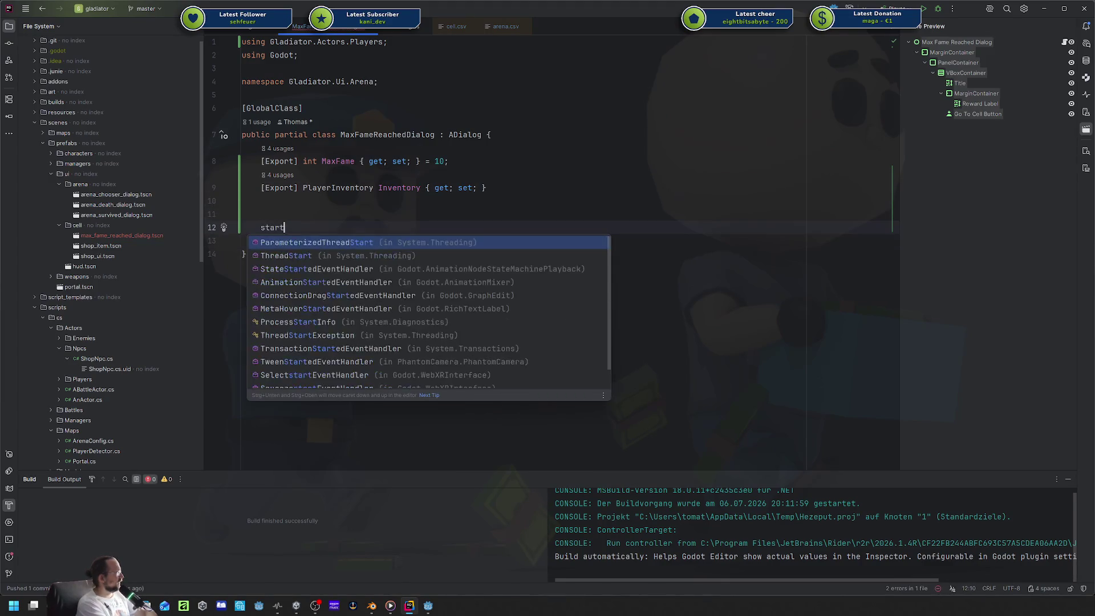
pyautogui.press('BackSpace')
pyautogui.press('BackSpace')
pyautogui.write('read')
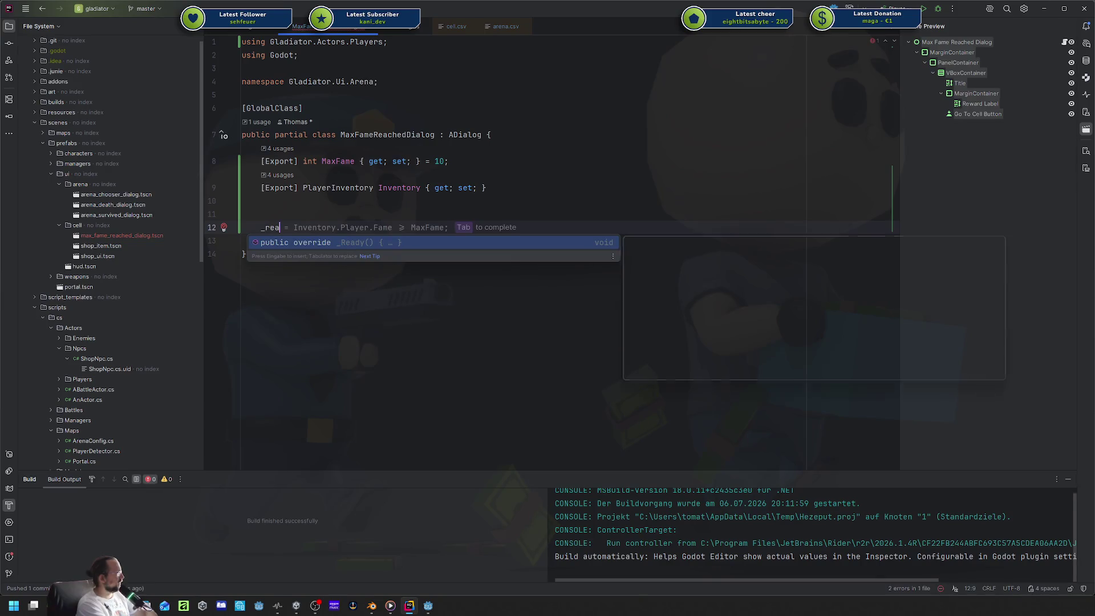
pyautogui.press('Return')
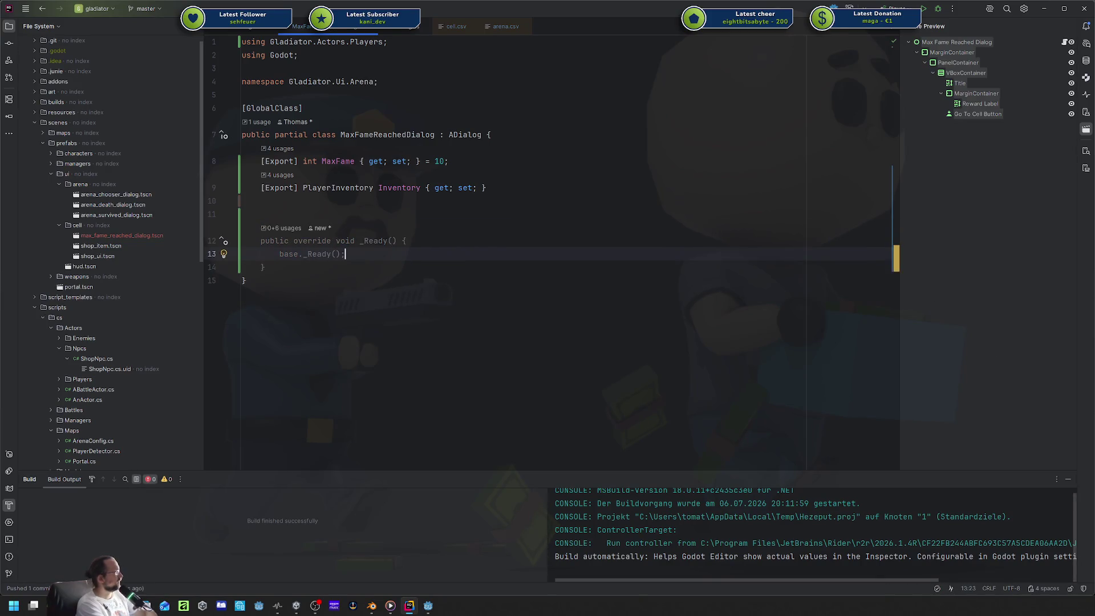
pyautogui.press('Return')
pyautogui.press('Return')
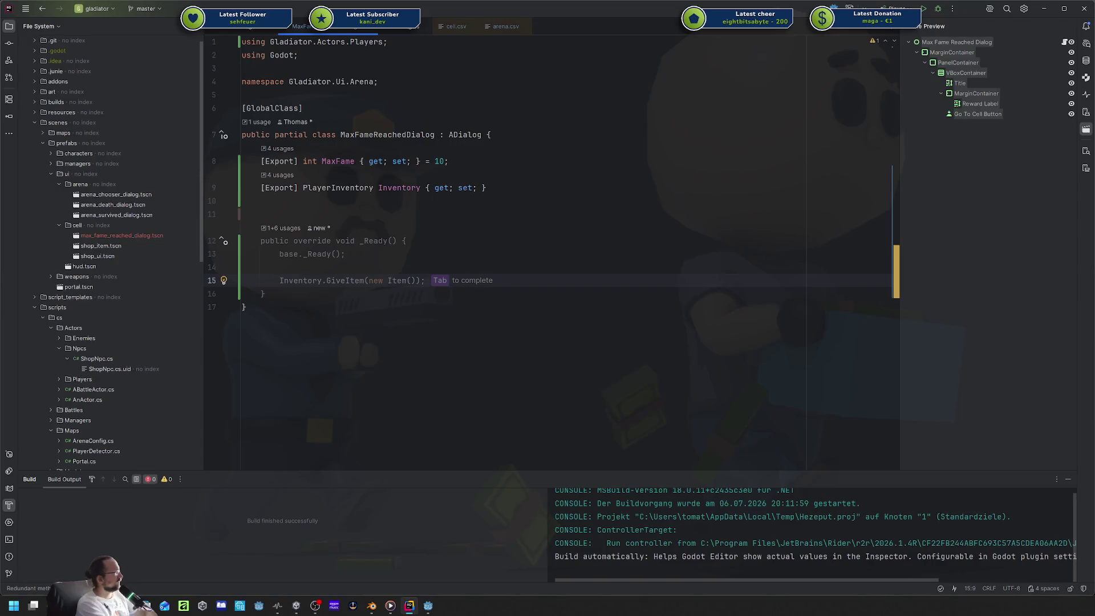
# Inside _Ready, call ShowDialog() when Inventory.Fame >= MaxFame.
pyautogui.write('if (I')
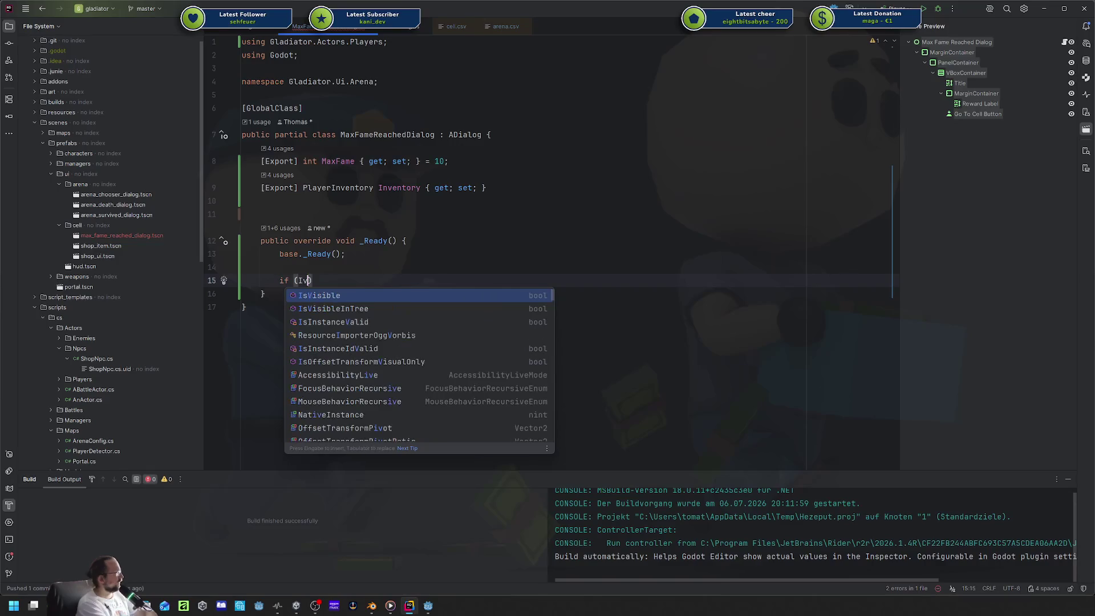
pyautogui.write('nv')
pyautogui.press('Tab')
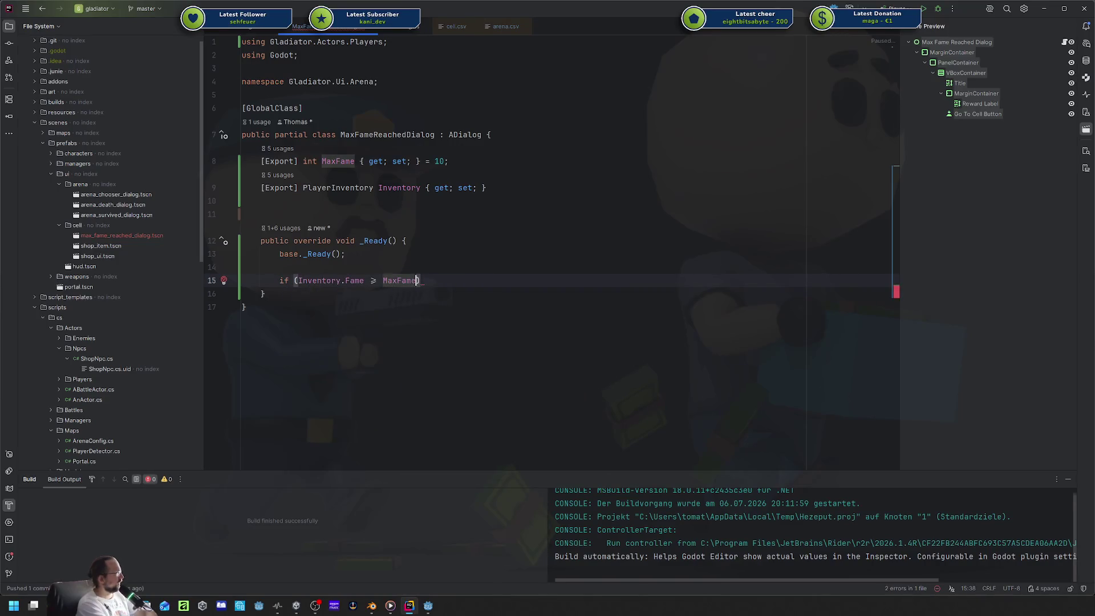
pyautogui.write('{')
pyautogui.press('Return')
pyautogui.write('Show(D')
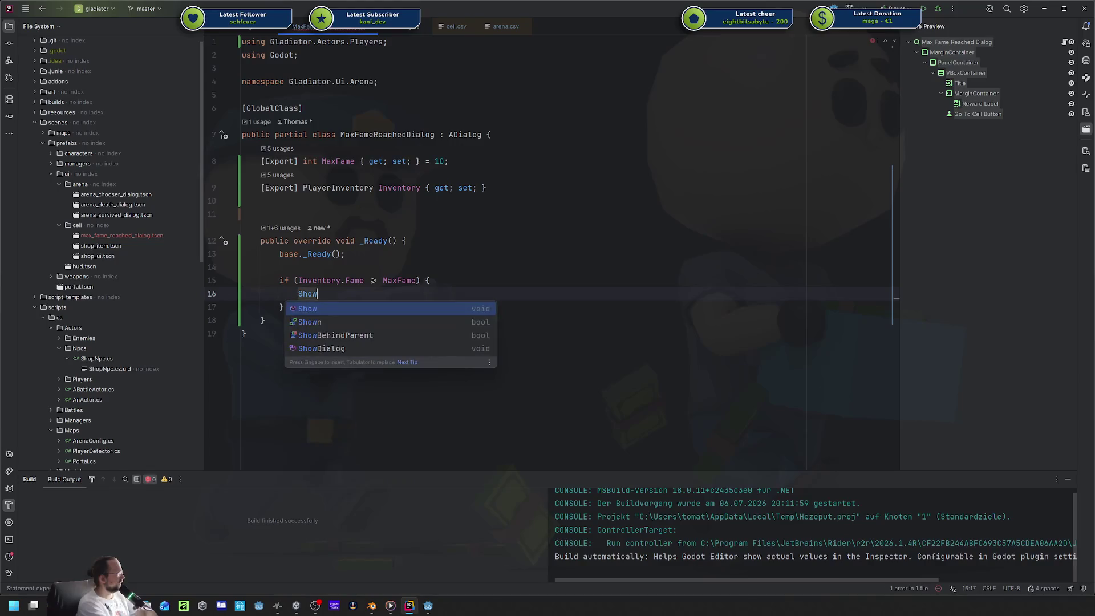
pyautogui.press('BackSpace')
pyautogui.press('BackSpace')
pyautogui.write('D')
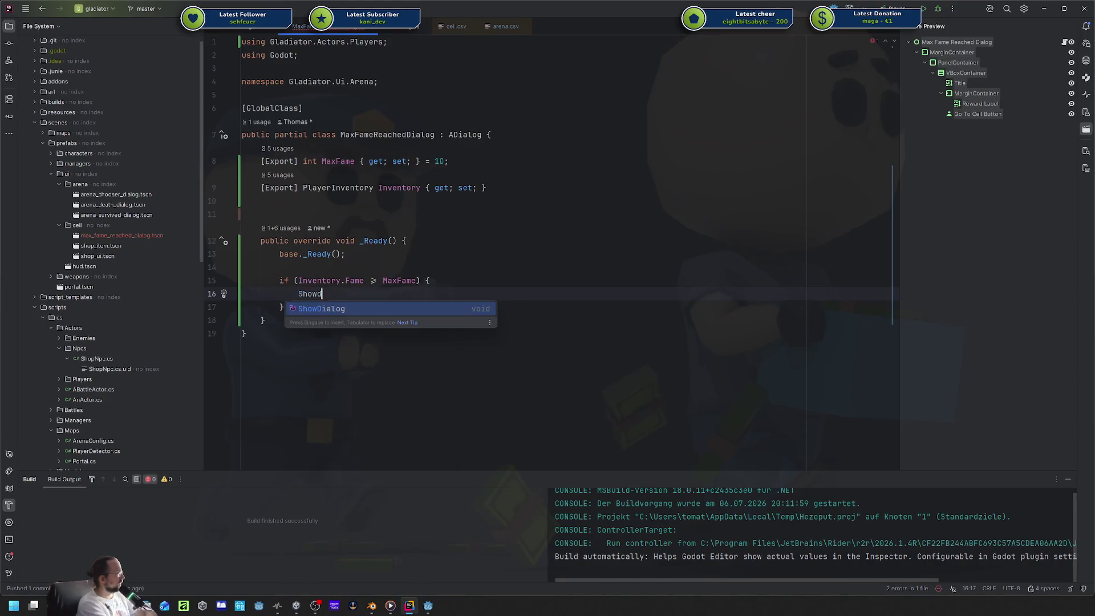
pyautogui.press('Return')
pyautogui.write(';')
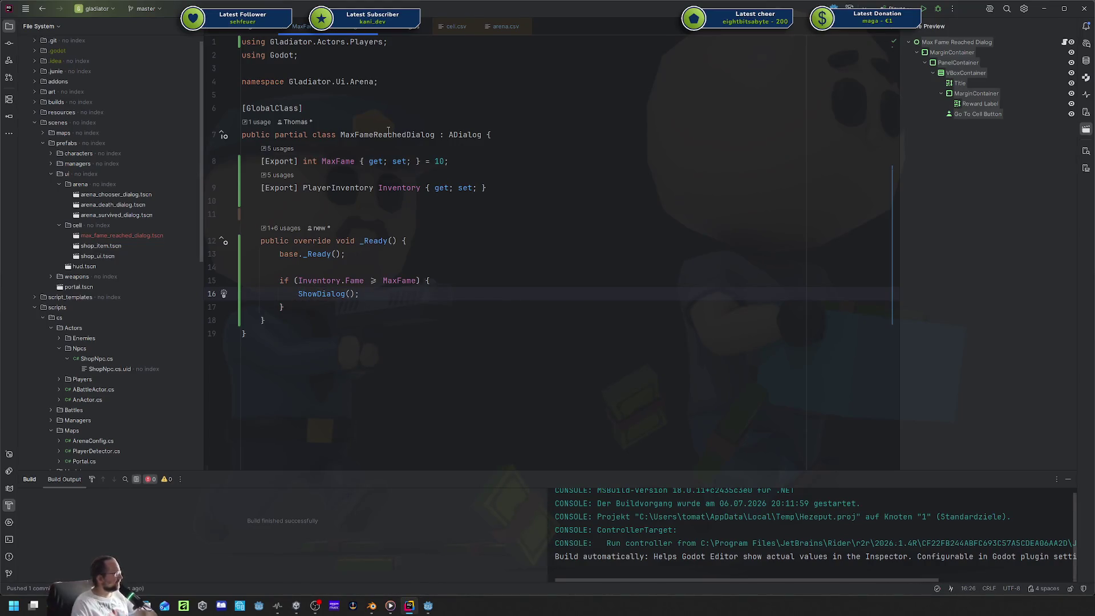
# Build the C# project, assign player_inventory.tres to the dialog's Inventory, save, and run the game.
pyautogui.click(427, 606)
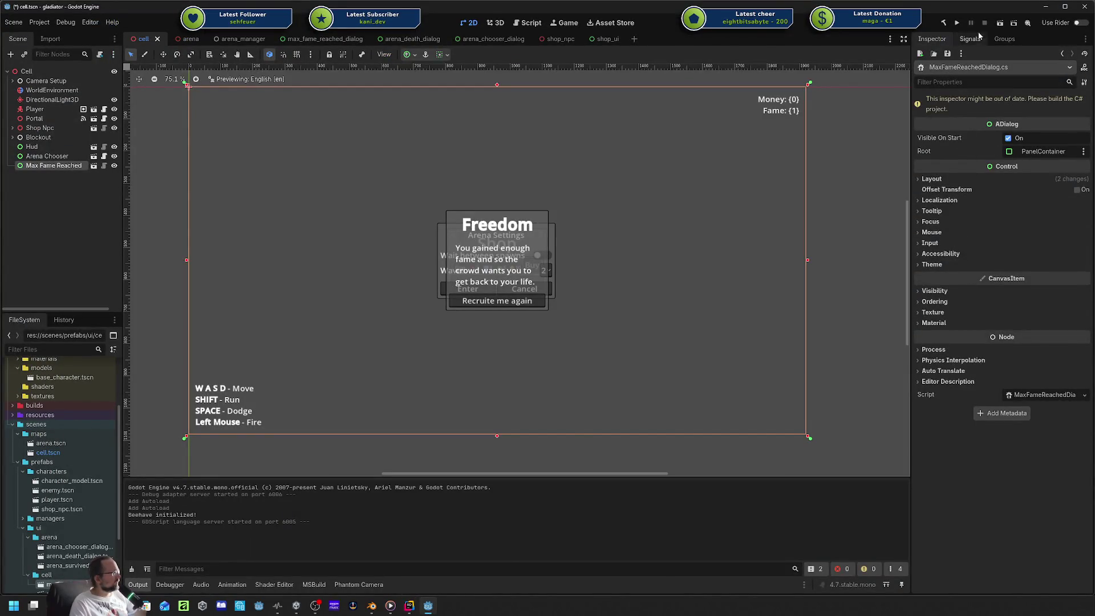
pyautogui.click(943, 23)
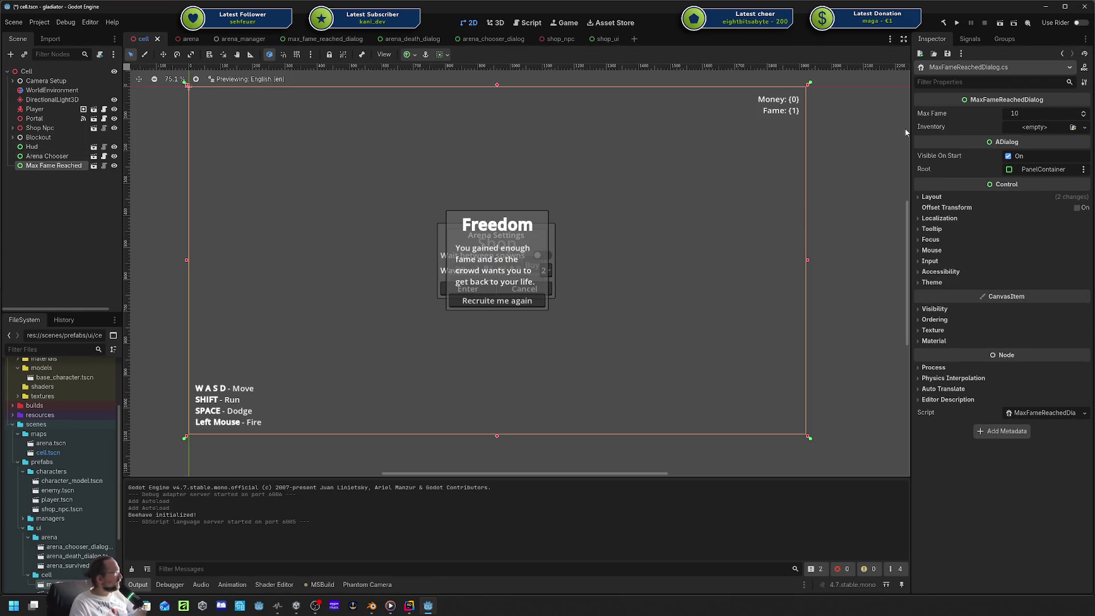
pyautogui.click(93, 166)
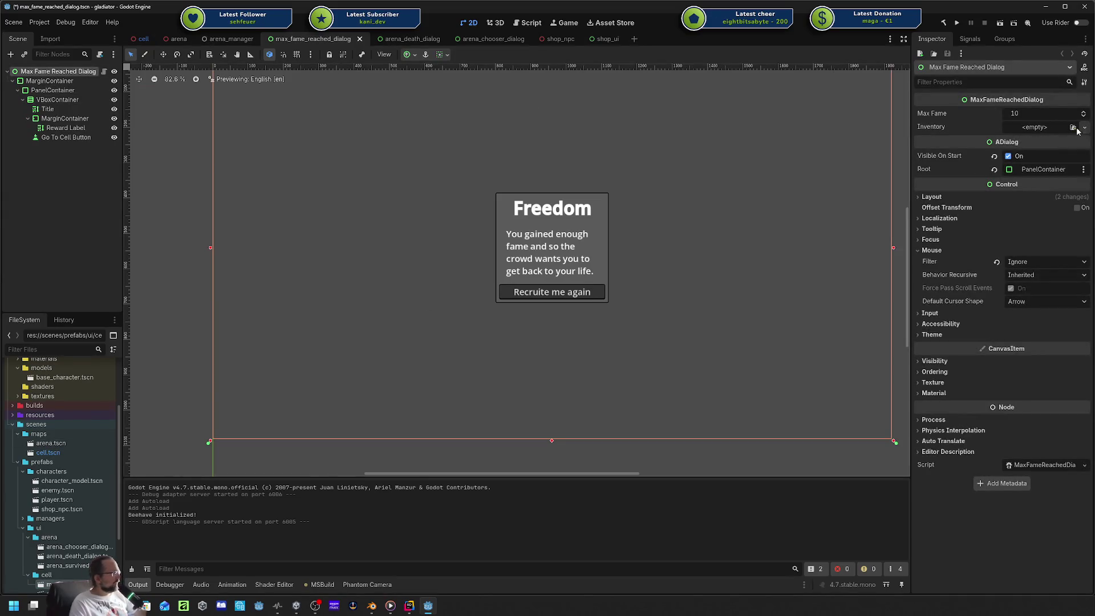
pyautogui.click(1072, 127)
pyautogui.click(975, 208)
pyautogui.hotkey('ctrl', 's')
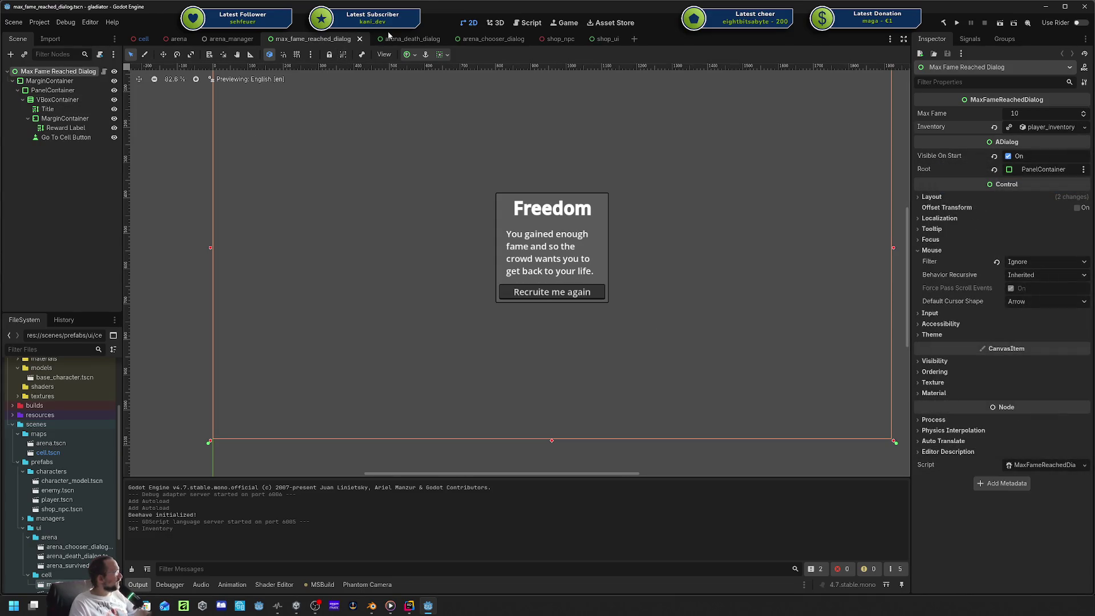
pyautogui.click(955, 19)
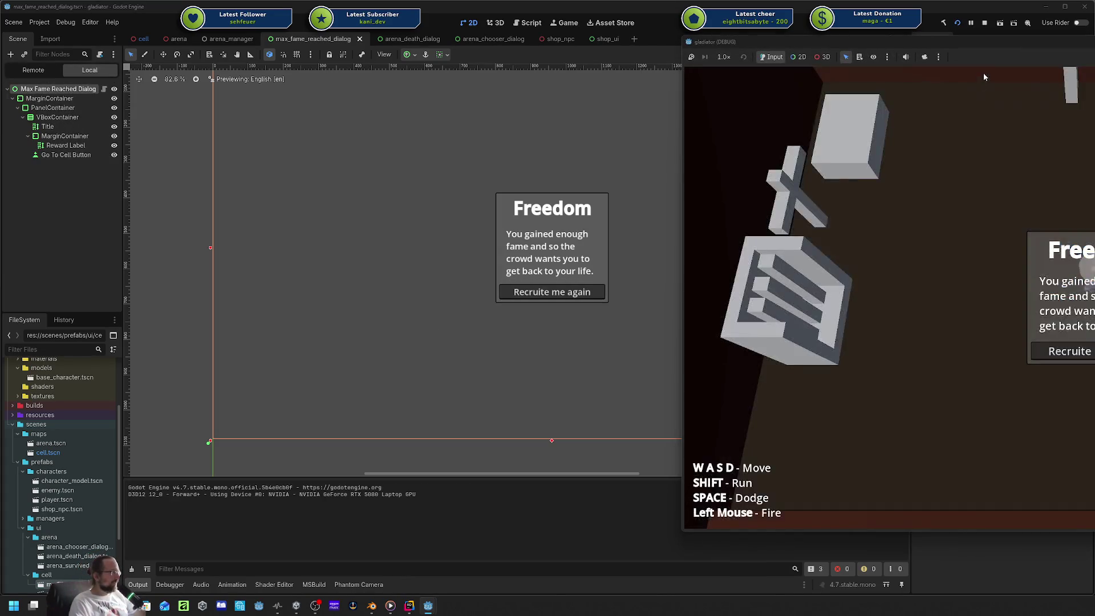
# Stop the running game and review the MaxFame check in Rider.
pyautogui.moveTo(983, 73)
pyautogui.mouseDown()
pyautogui.moveTo(963, 47)
pyautogui.moveTo(574, 66)
pyautogui.mouseUp()
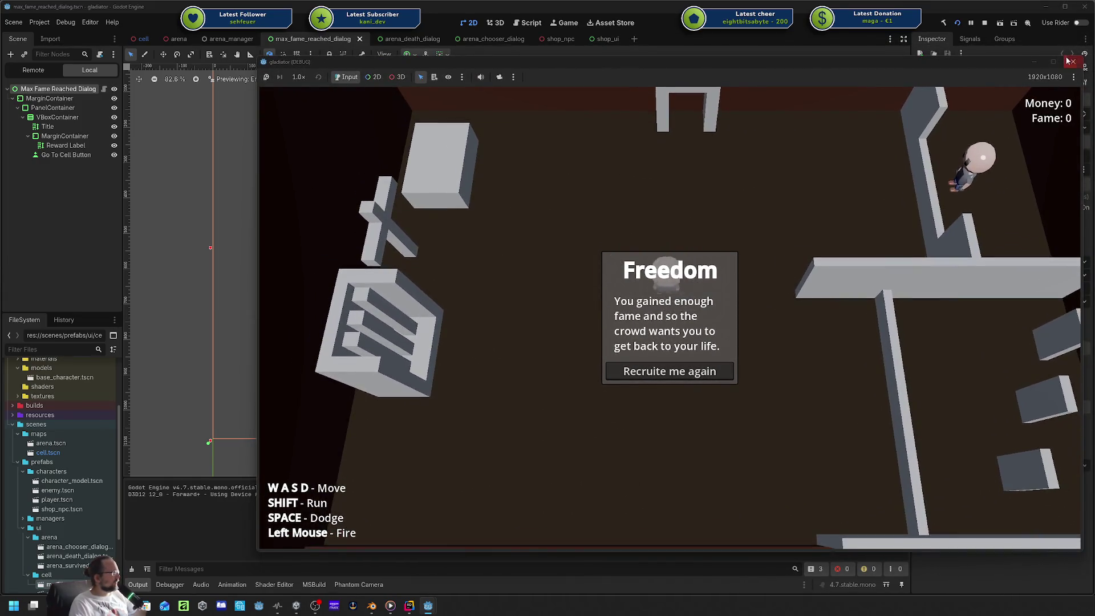
pyautogui.press('F8')
pyautogui.click(413, 606)
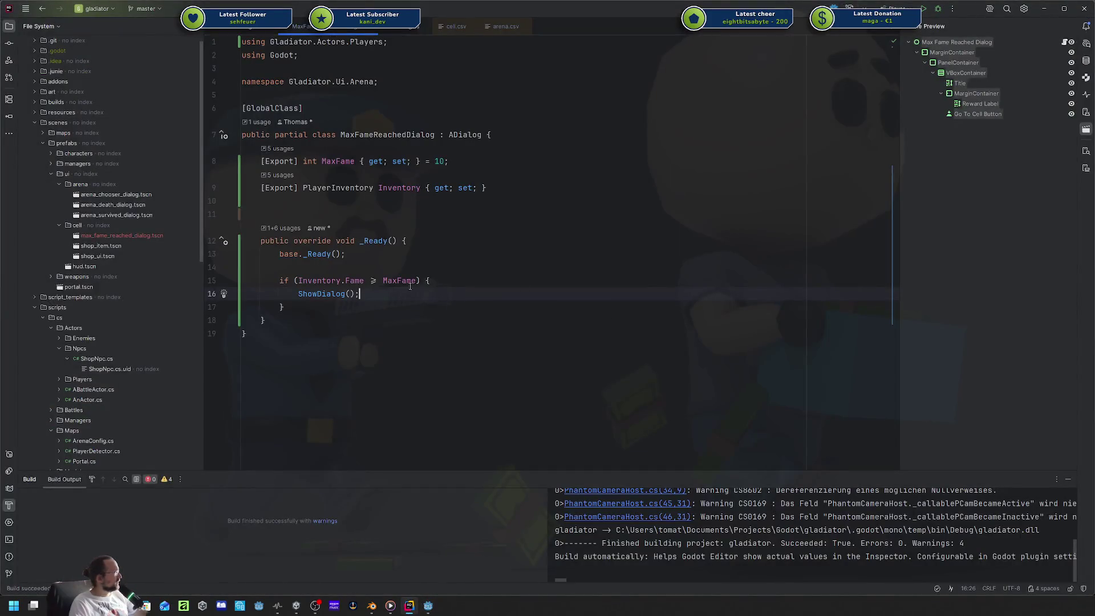
pyautogui.click(383, 280)
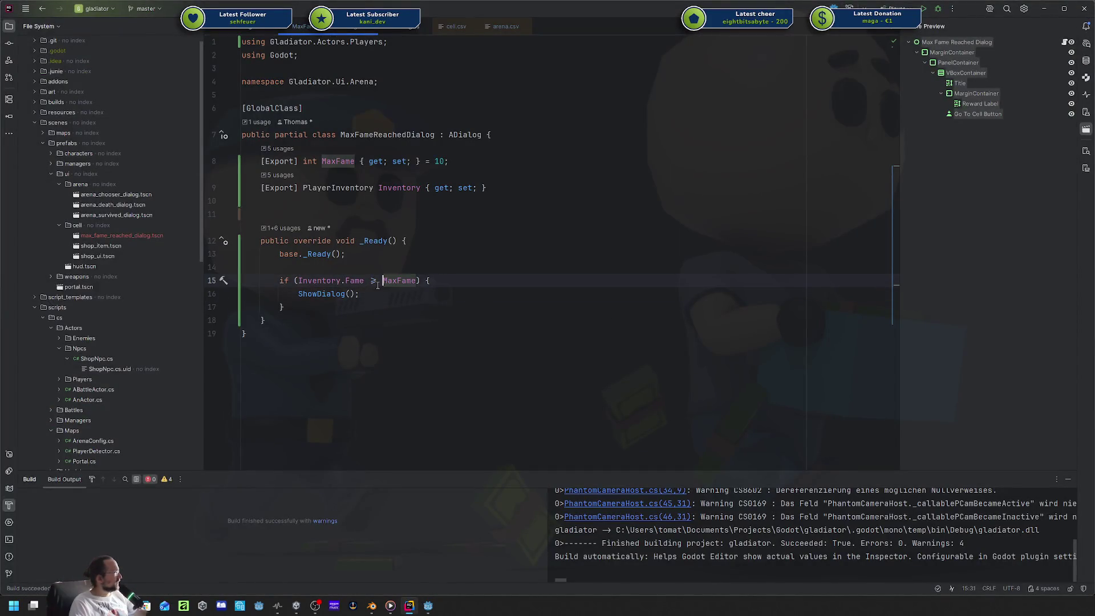
pyautogui.hotkey('alt', 'Tab')
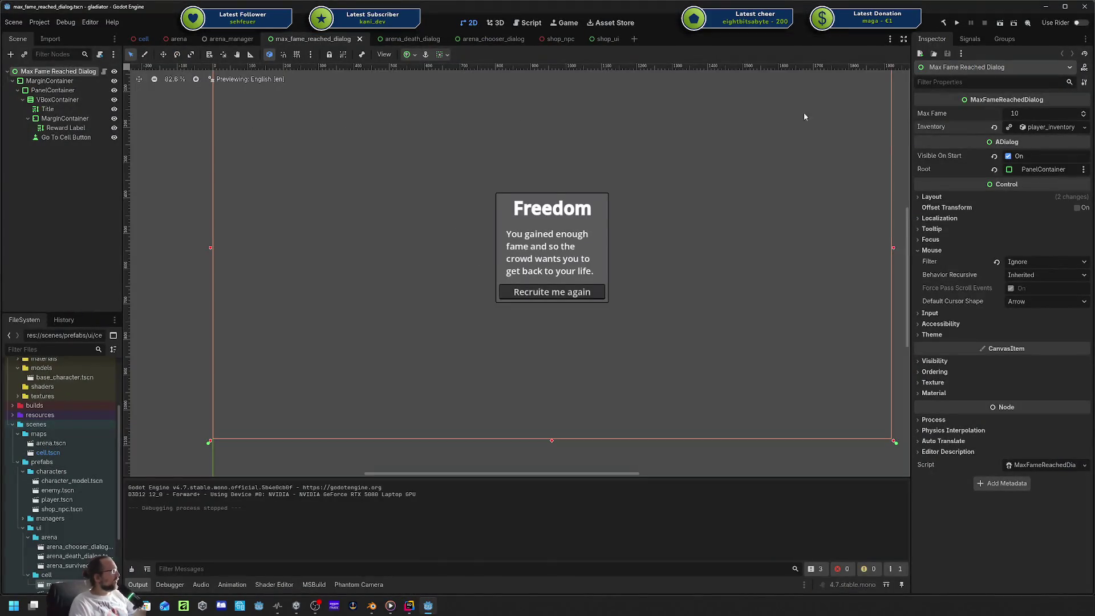
# Turn off the dialog's Visible On Start, save the scene, and relaunch the game.
pyautogui.click(995, 157)
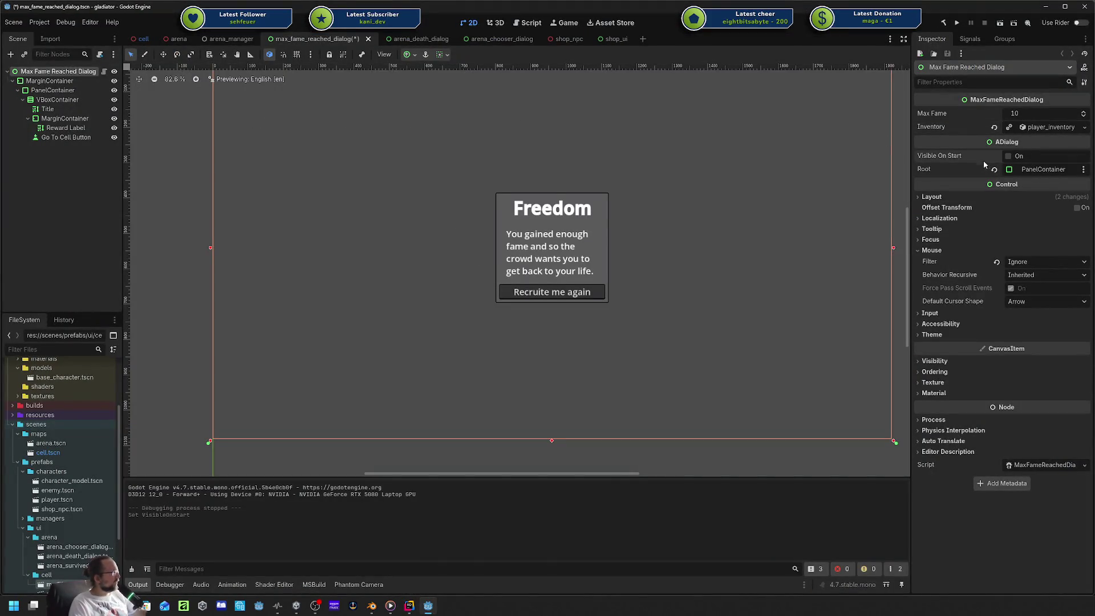
pyautogui.hotkey('ctrl', 's')
pyautogui.click(955, 23)
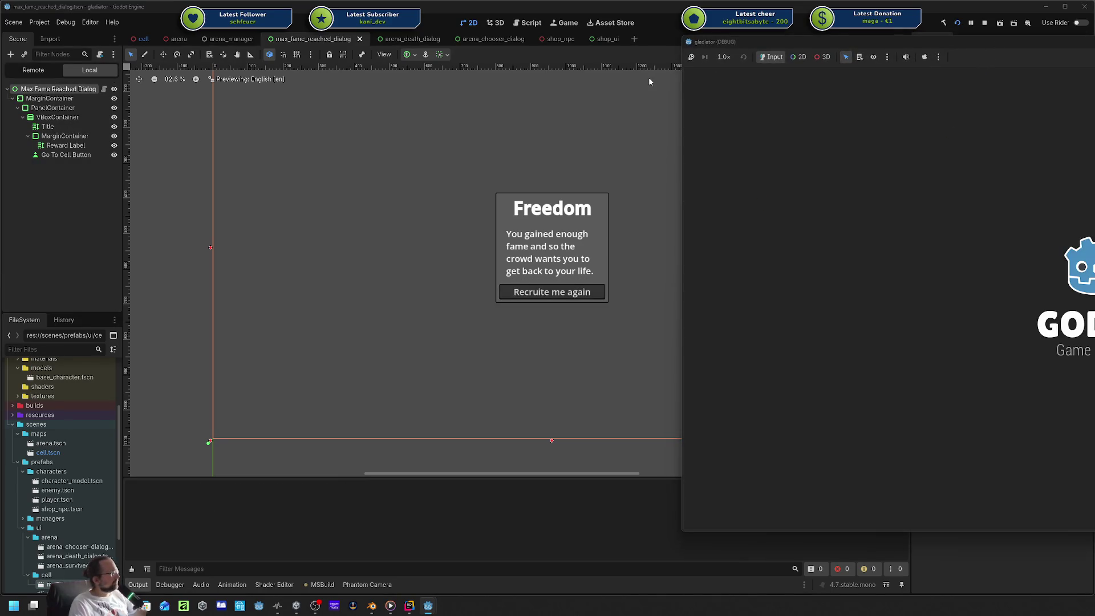
# Enter the arena and survive both waves, reaching Money 10 and Fame 2, then move the game window aside.
pyautogui.press('w')
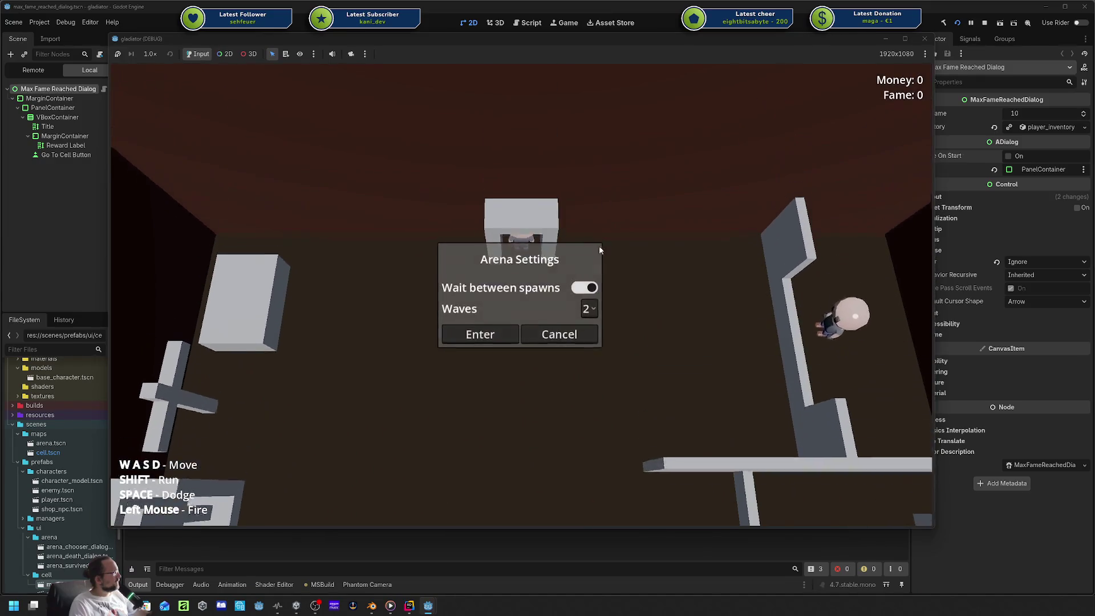
pyautogui.click(497, 337)
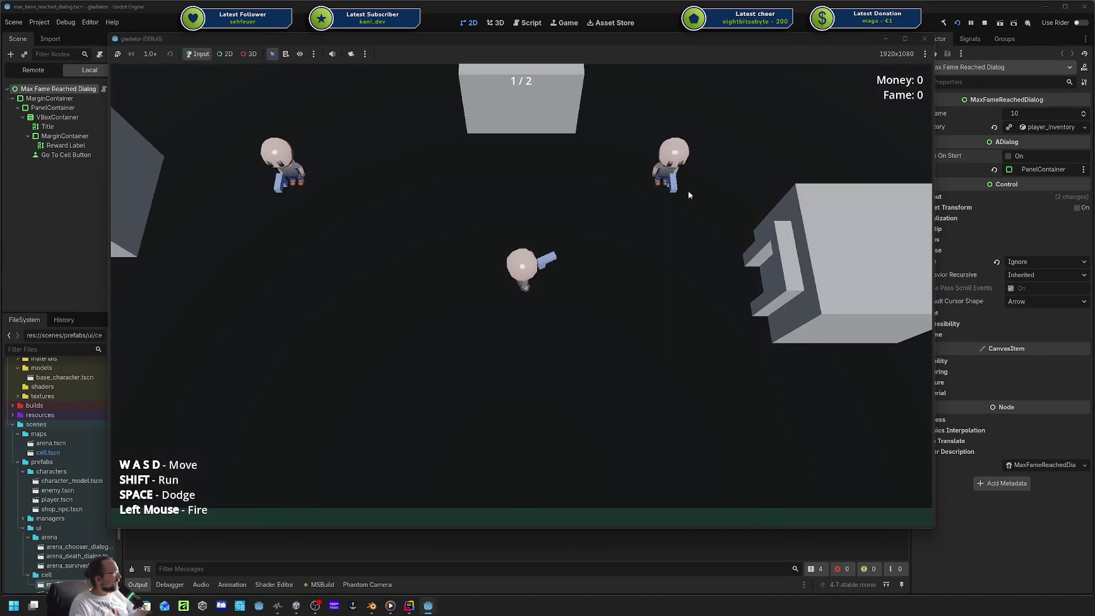
pyautogui.click(679, 178)
pyautogui.press('d')
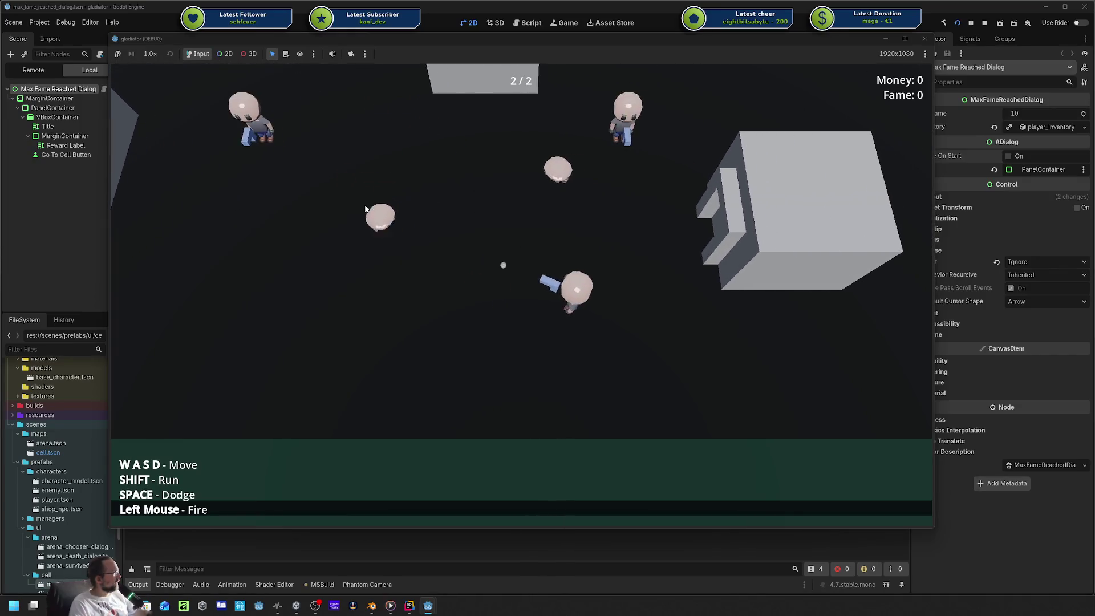
pyautogui.press('a')
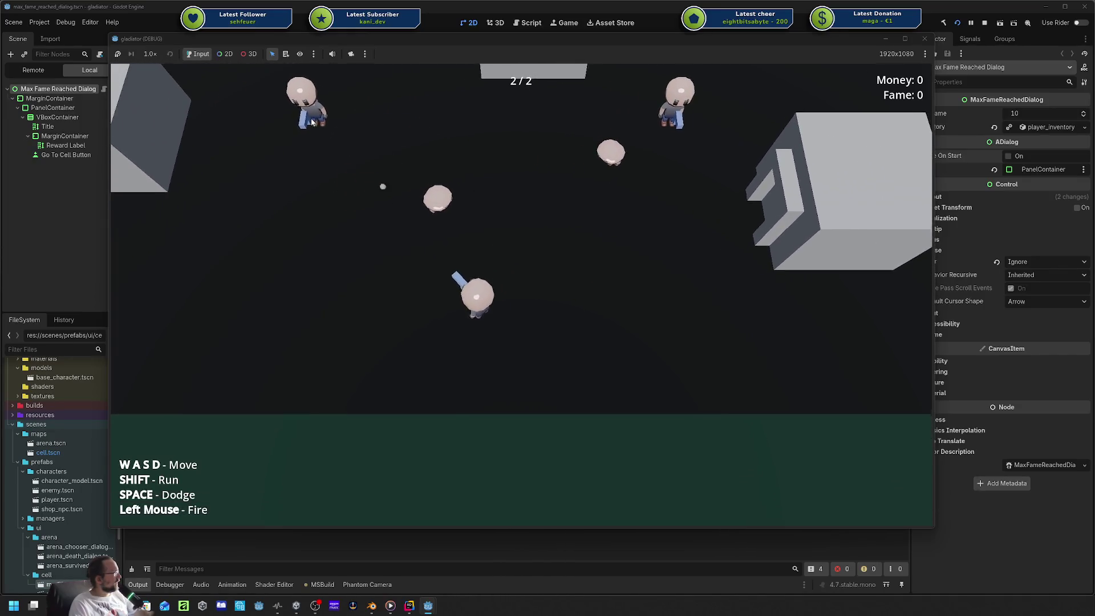
pyautogui.press('d')
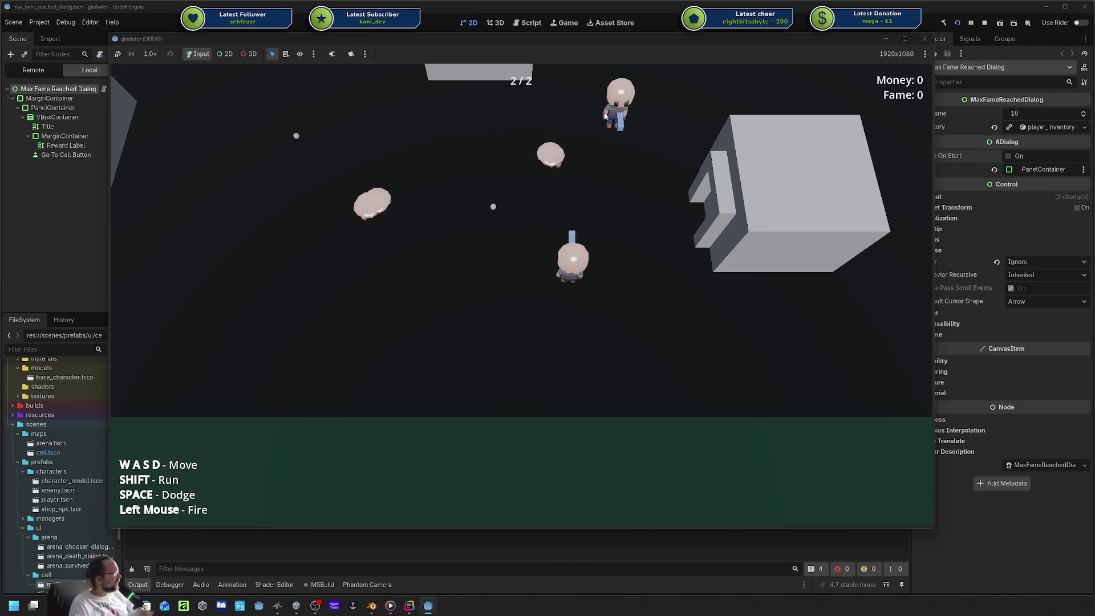
pyautogui.press('a')
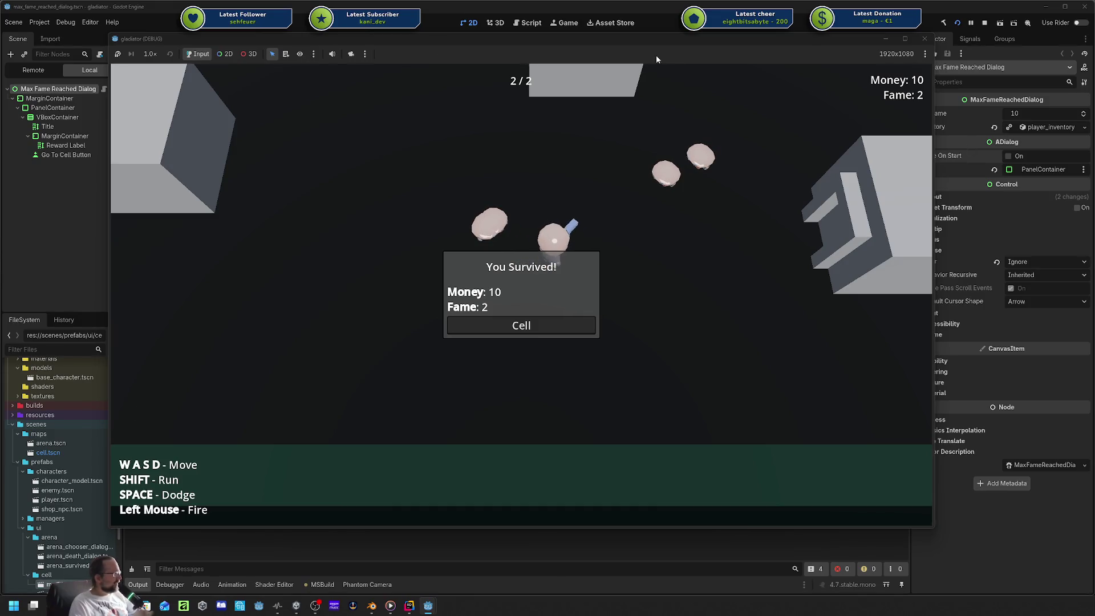
pyautogui.moveTo(642, 44)
pyautogui.mouseDown()
pyautogui.moveTo(982, 75)
pyautogui.moveTo(879, 70)
pyautogui.mouseUp()
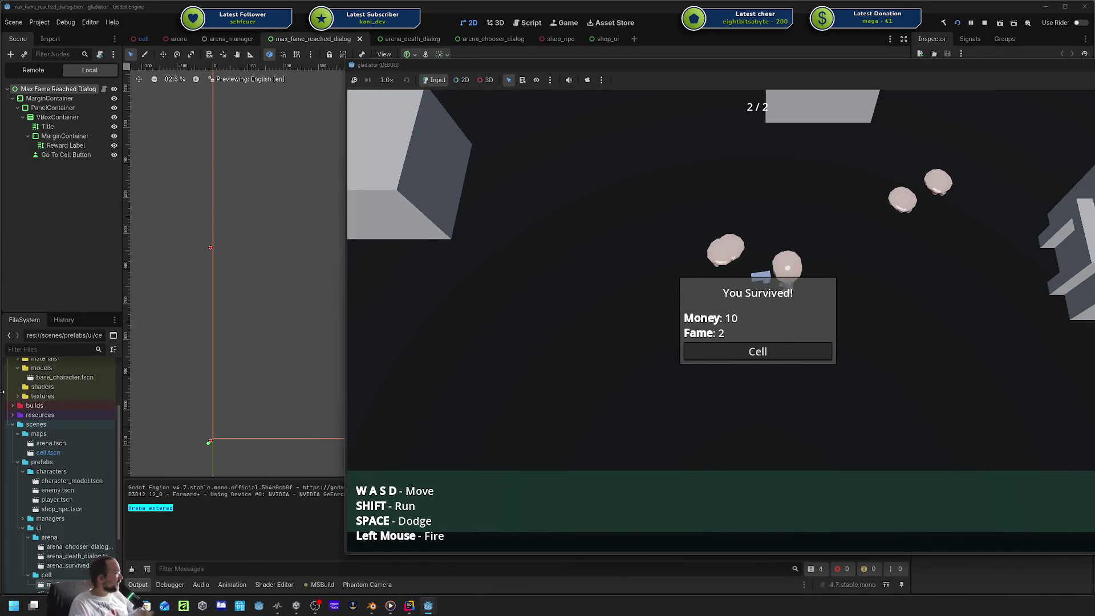
# Inspect the running game's Remote scene tree in the editor.
pyautogui.click(68, 90)
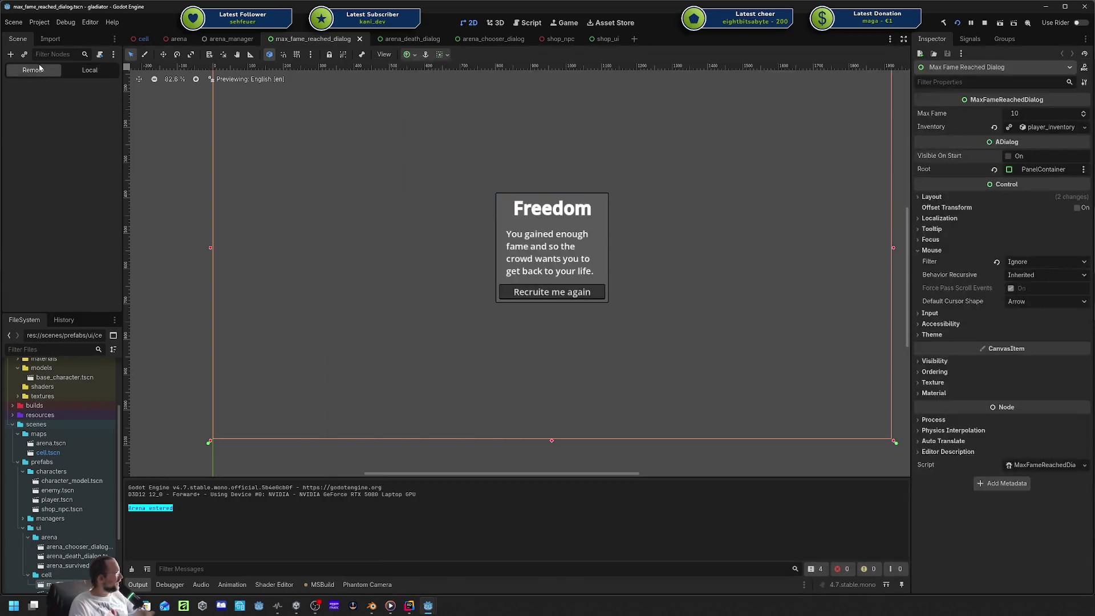
pyautogui.click(33, 70)
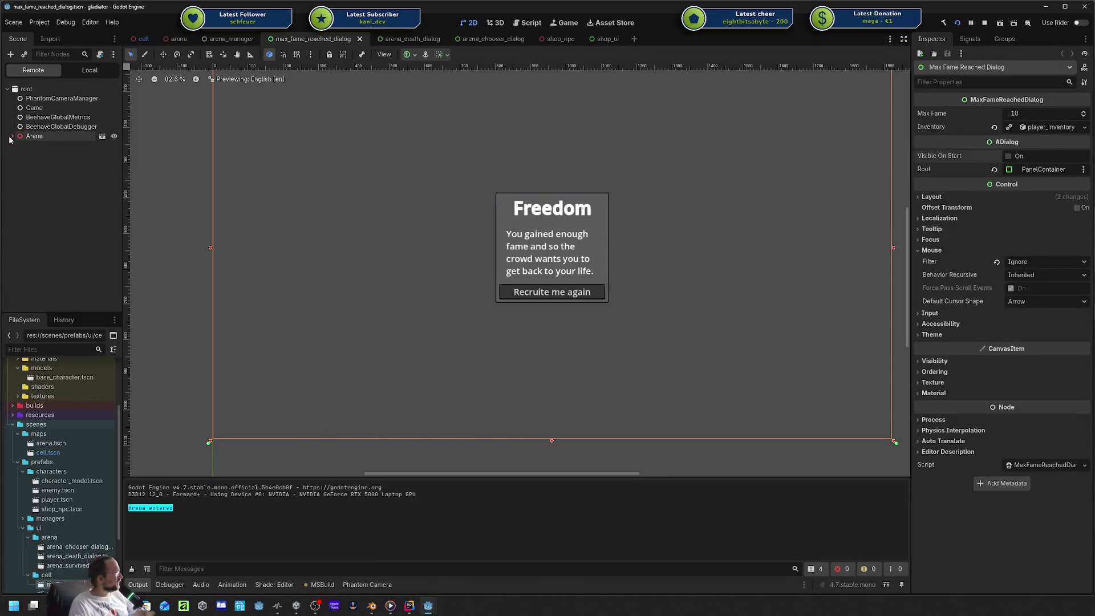
pyautogui.scroll(3, 64, 402)
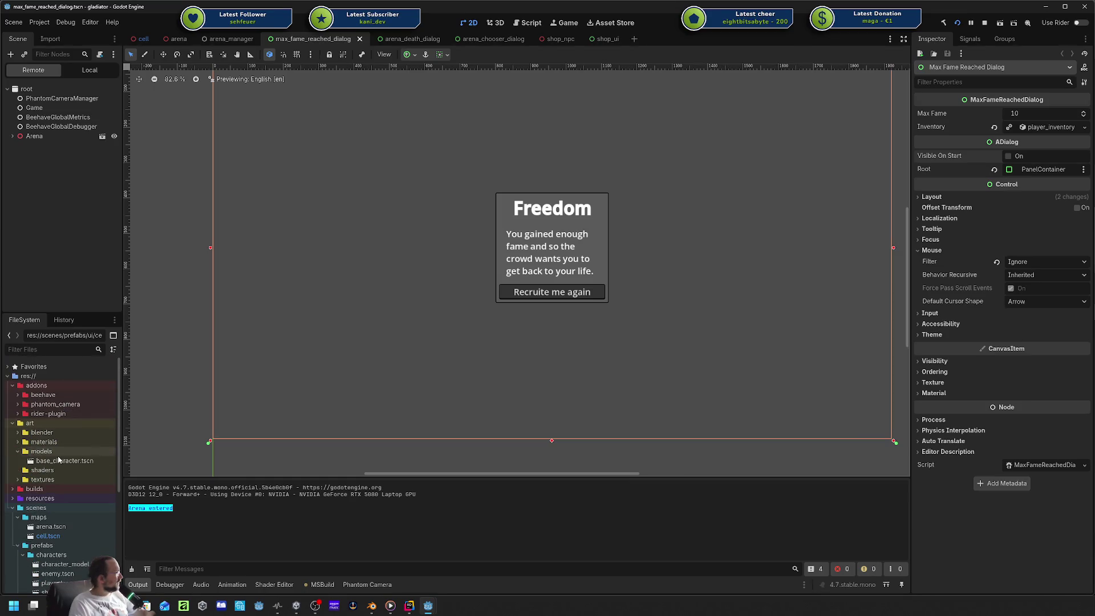
pyautogui.scroll(-3, 58, 456)
pyautogui.scroll(-3, 78, 491)
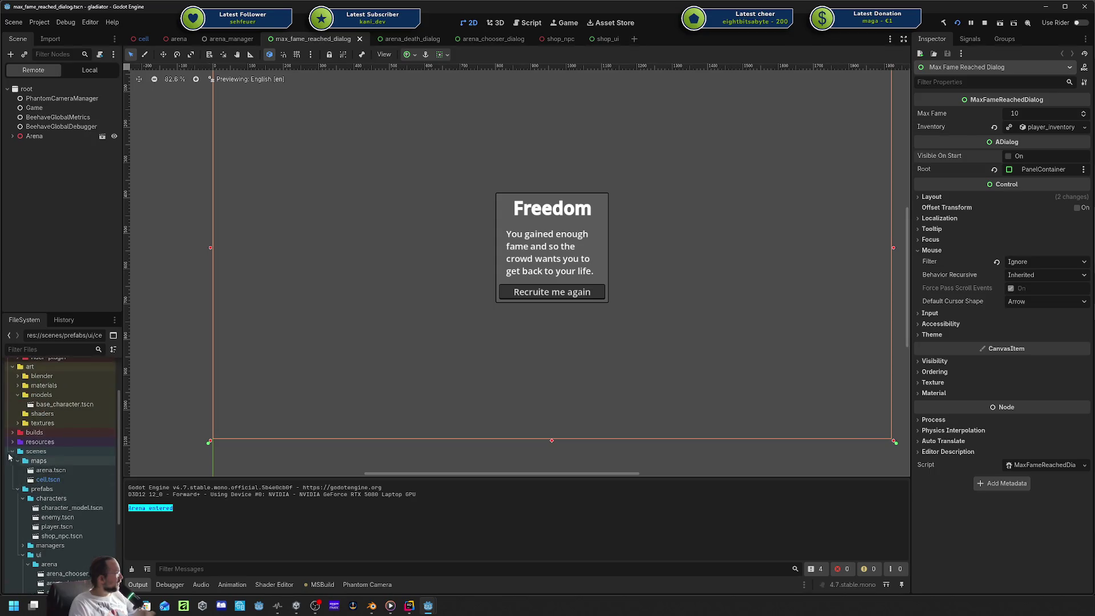
pyautogui.scroll(3, 54, 479)
# Set Fame to 10 on player_inventory.tres and bring the game window back into view.
pyautogui.click(51, 507)
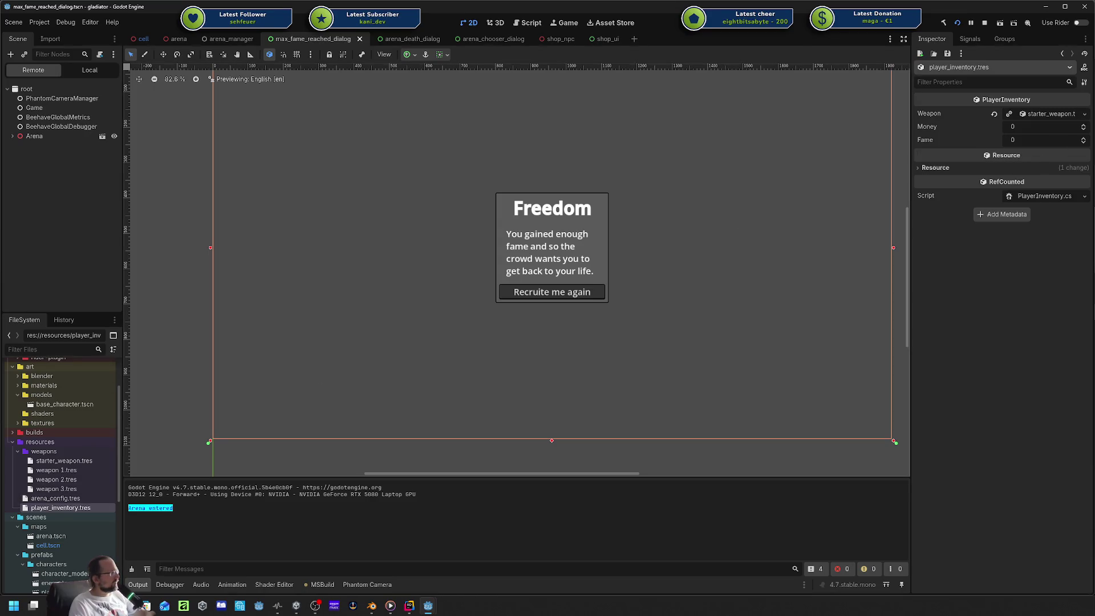
pyautogui.moveTo(1094, 80)
pyautogui.mouseDown()
pyautogui.moveTo(978, 78)
pyautogui.moveTo(771, 109)
pyautogui.moveTo(737, 97)
pyautogui.moveTo(1094, 99)
pyautogui.mouseUp()
pyautogui.click(1020, 140)
pyautogui.write('10')
pyautogui.press('Return')
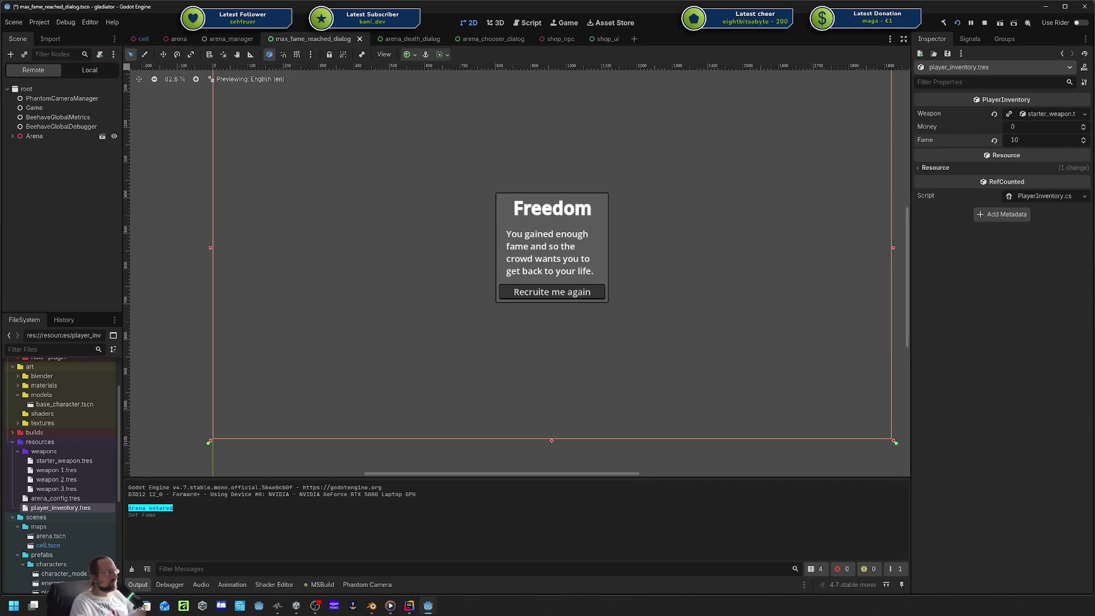
pyautogui.moveTo(1094, 100)
pyautogui.mouseDown()
pyautogui.moveTo(611, 124)
pyautogui.moveTo(292, 72)
pyautogui.mouseUp()
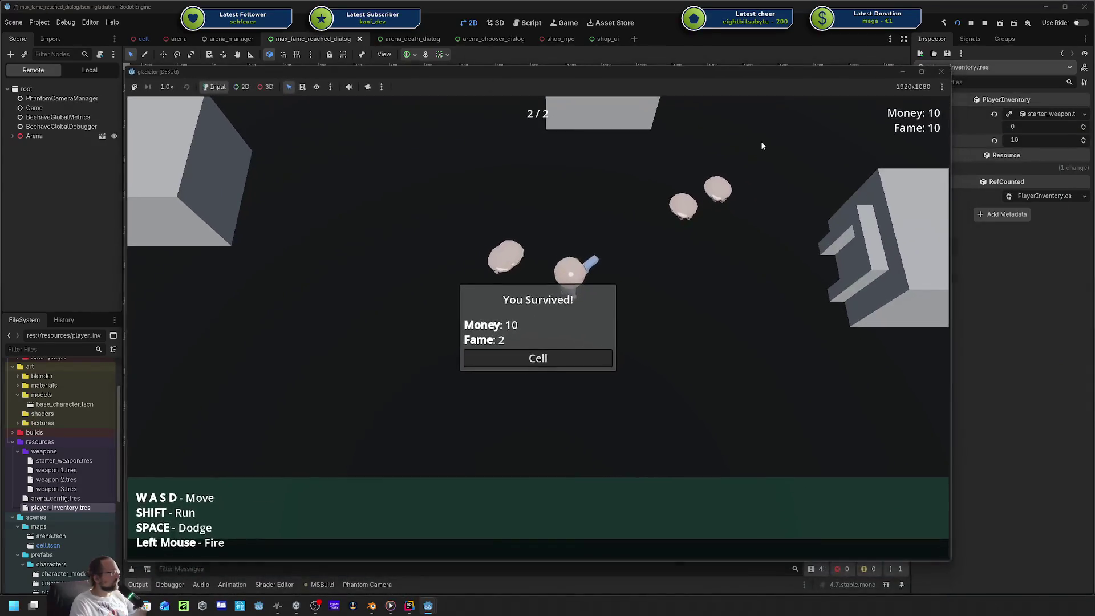
# Return to the cell, re-enter the arena to confirm the Freedom dialog, then close the game.
pyautogui.click(522, 361)
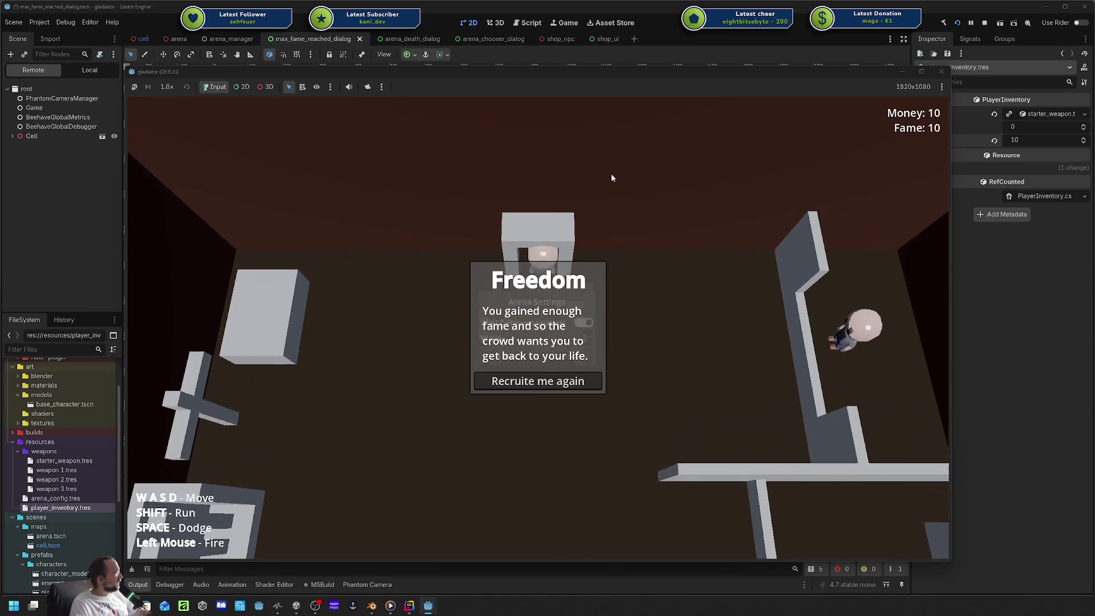
pyautogui.click(470, 365)
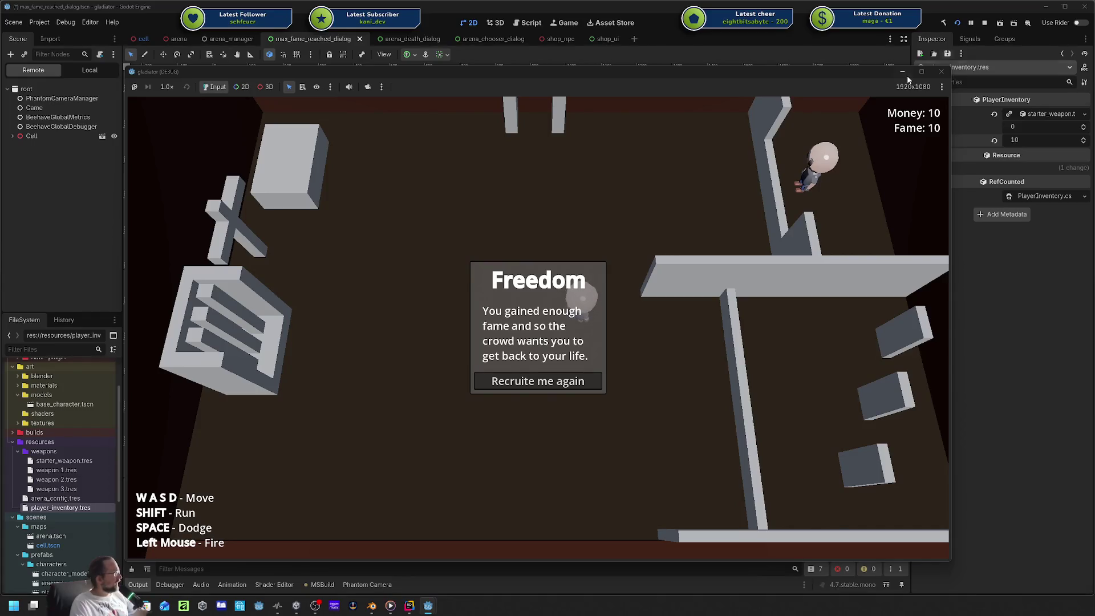
pyautogui.click(940, 71)
pyautogui.click(33, 170)
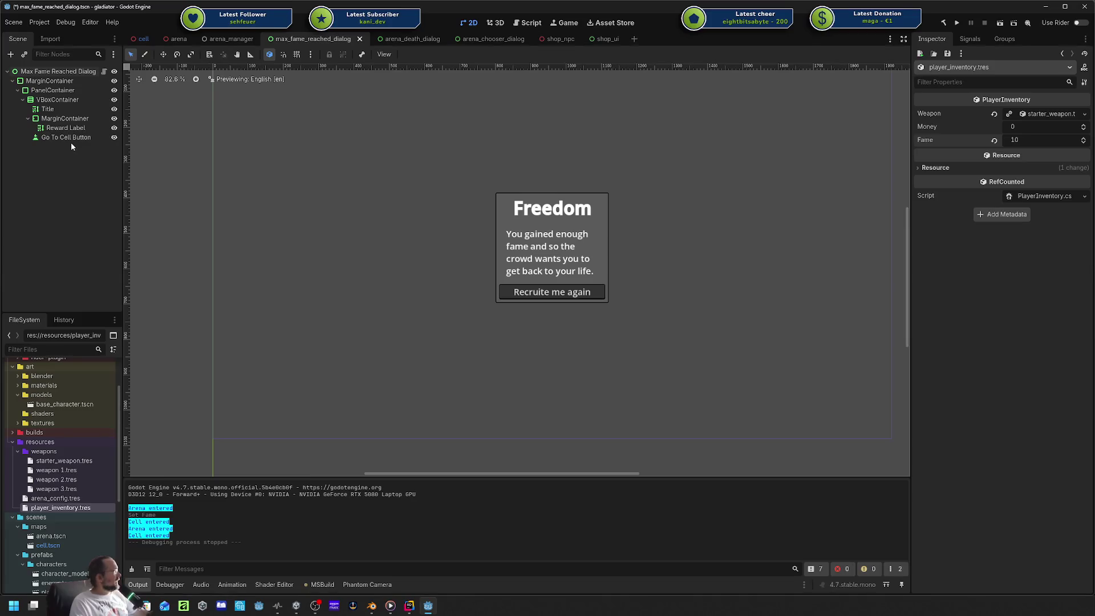
# Save the Godot scene, then comment out the fame check around ShowDialog() in _Ready.
pyautogui.click(408, 605)
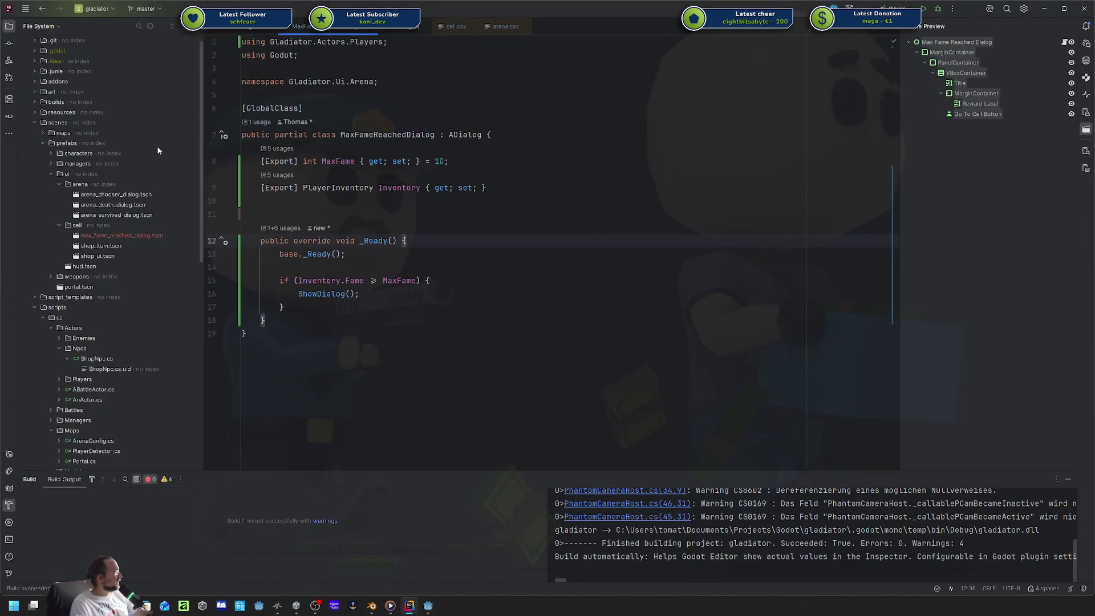
pyautogui.click(426, 606)
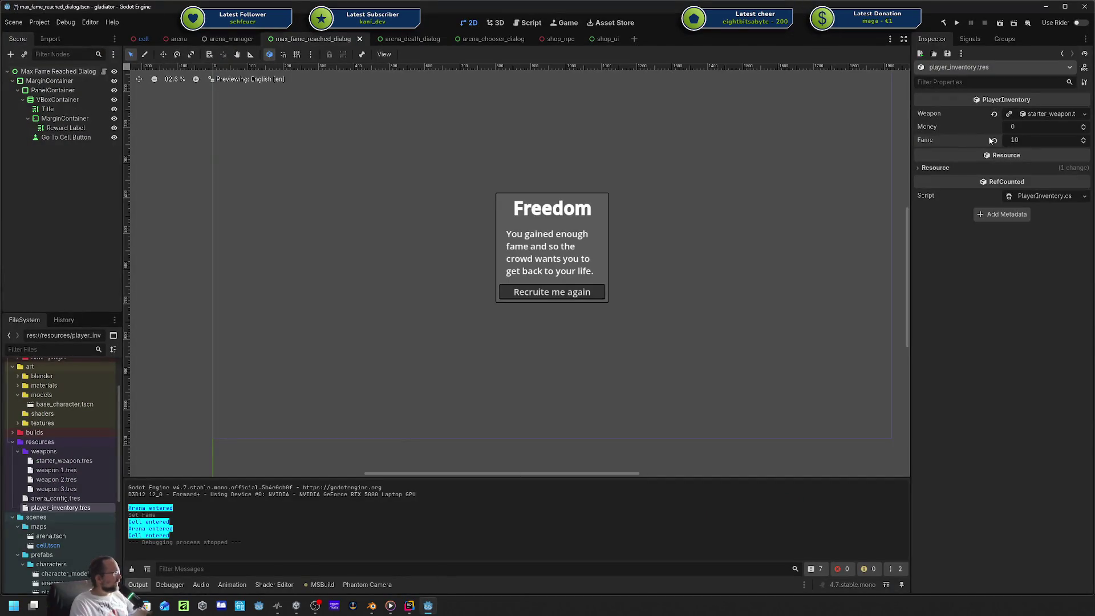
pyautogui.hotkey('ctrl', 's')
pyautogui.click(408, 606)
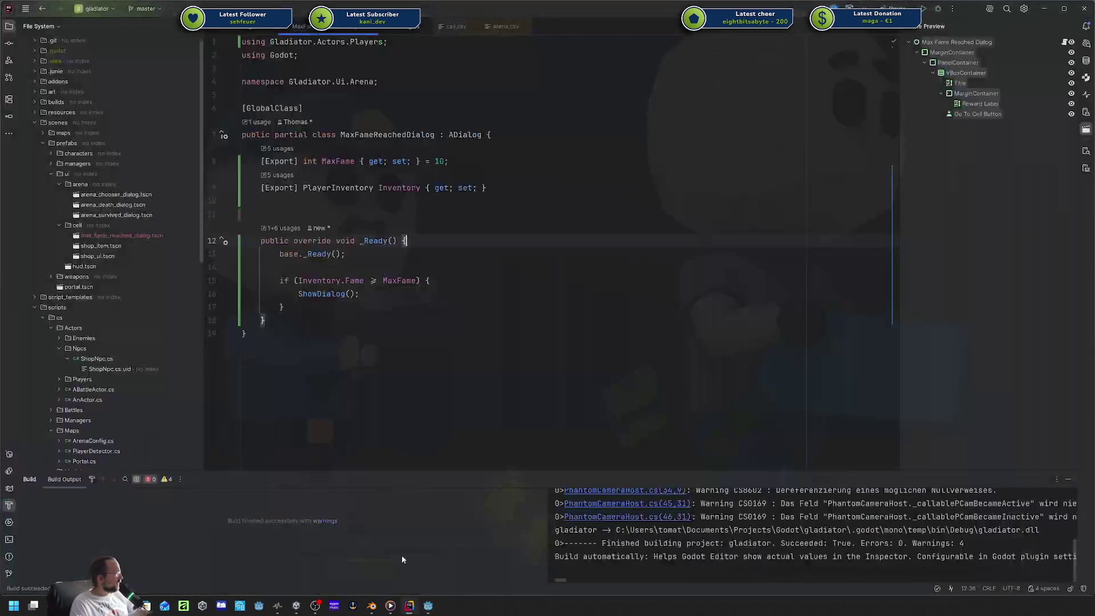
pyautogui.click(421, 323)
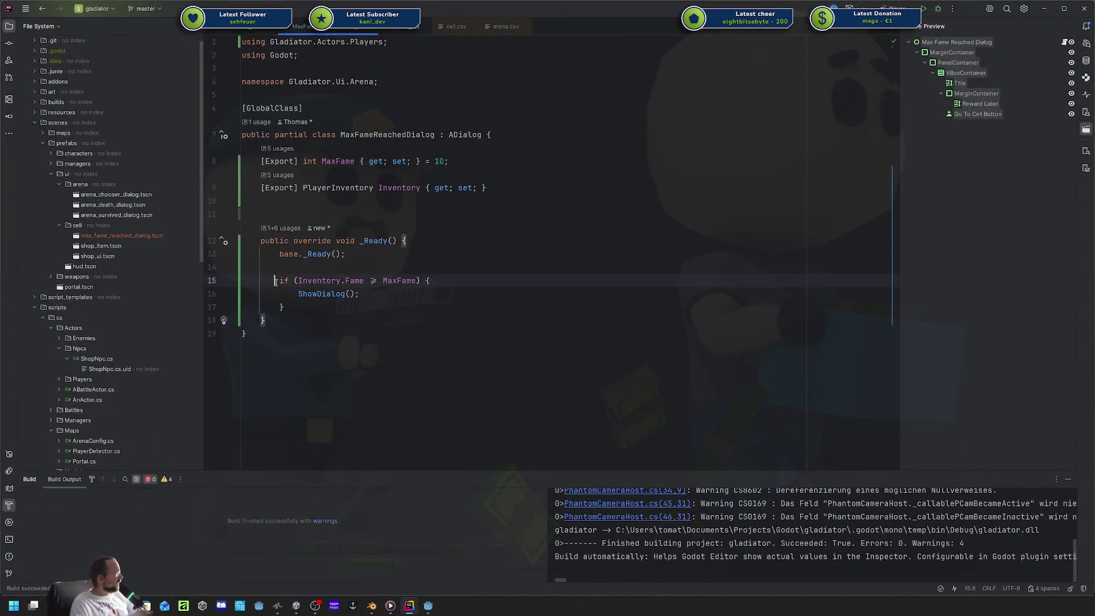
pyautogui.hotkey('ctrl', '/')
pyautogui.press('Down')
pyautogui.hotkey('ctrl', '/')
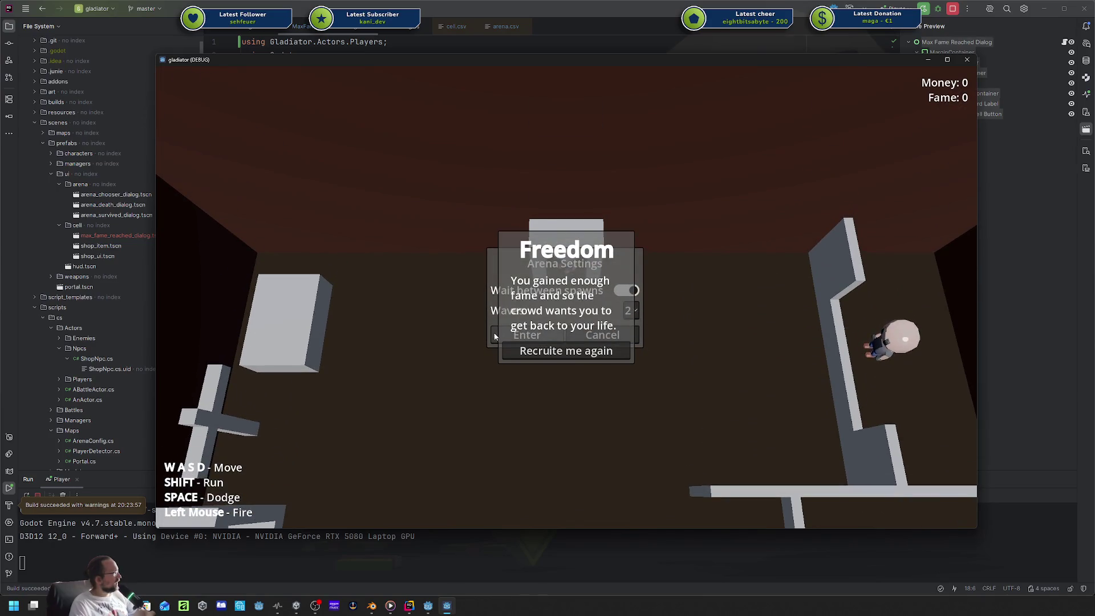
# Test-run the game to see the Freedom dialog at Fame 0, then stop it.
pyautogui.click(495, 336)
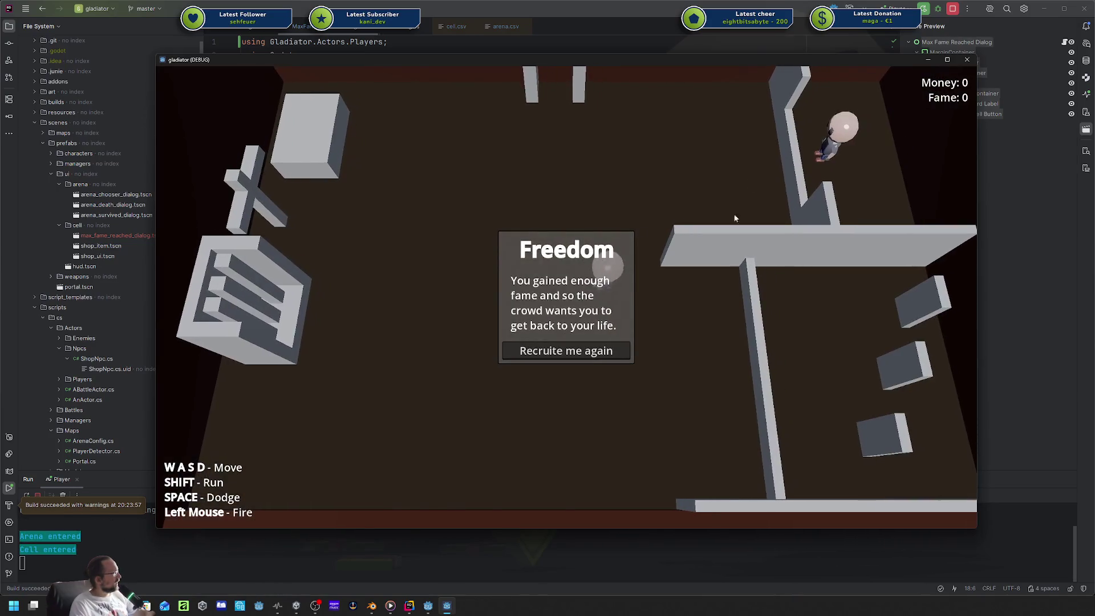
pyautogui.click(967, 60)
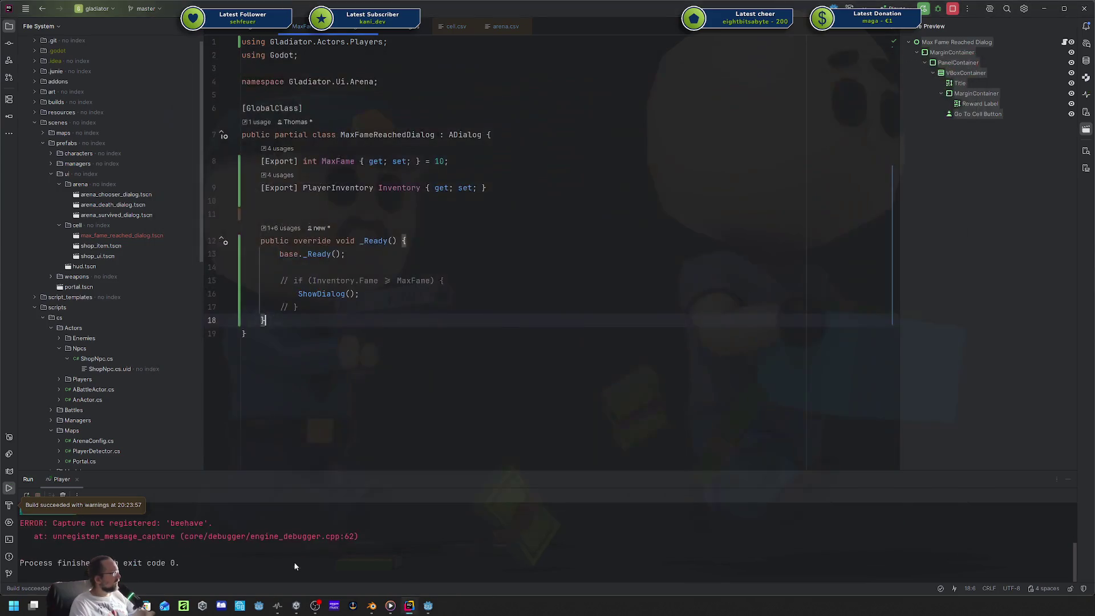
pyautogui.click(427, 605)
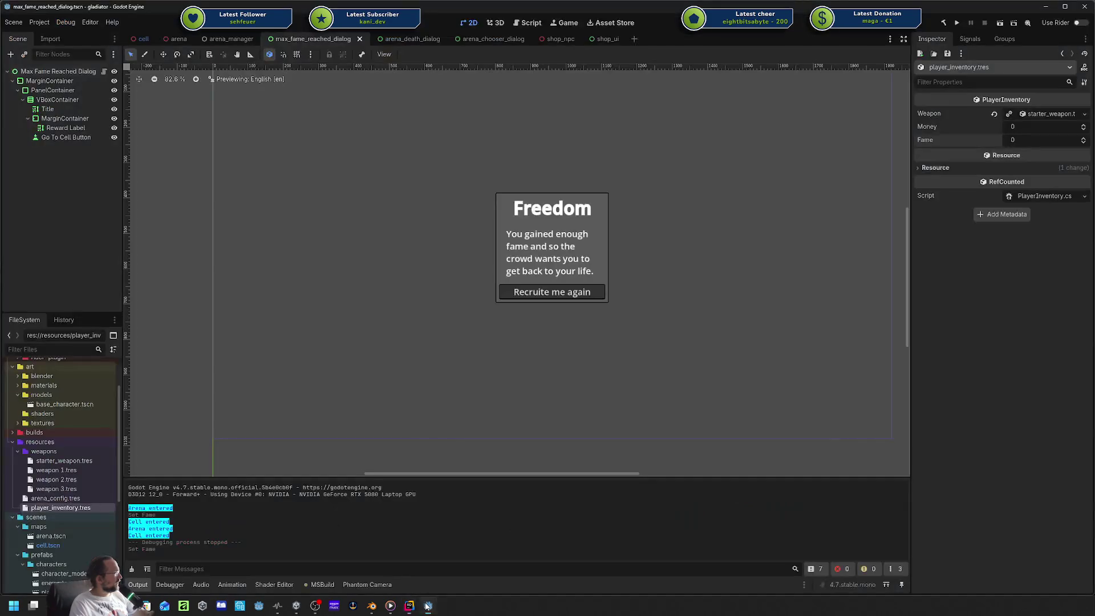
# Anchor the top MarginContainer to the Center preset.
pyautogui.click(64, 80)
pyautogui.click(64, 72)
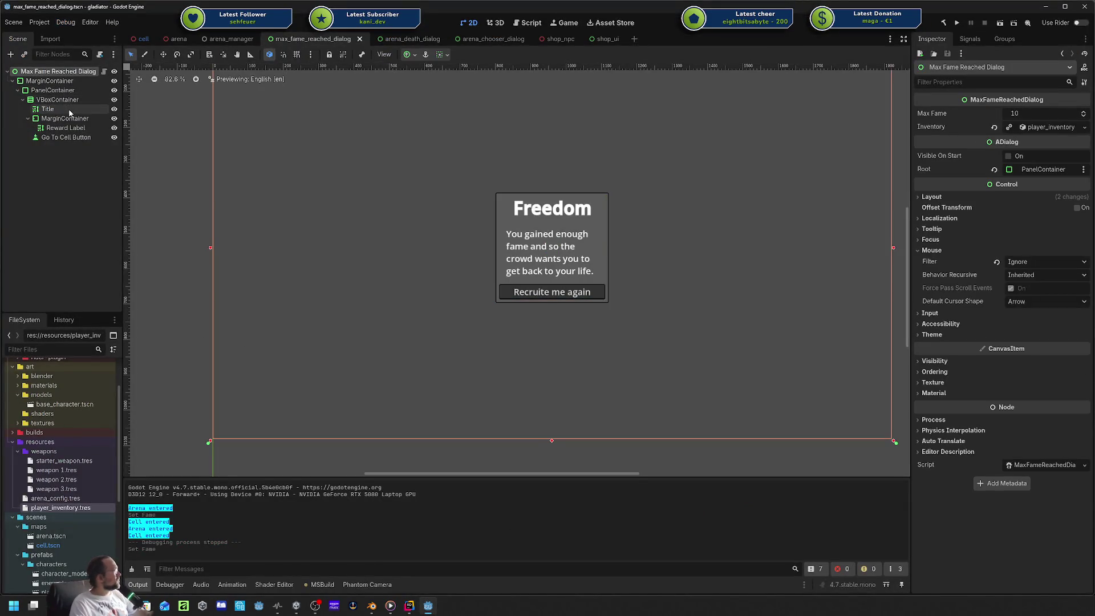
pyautogui.click(60, 90)
pyautogui.click(61, 99)
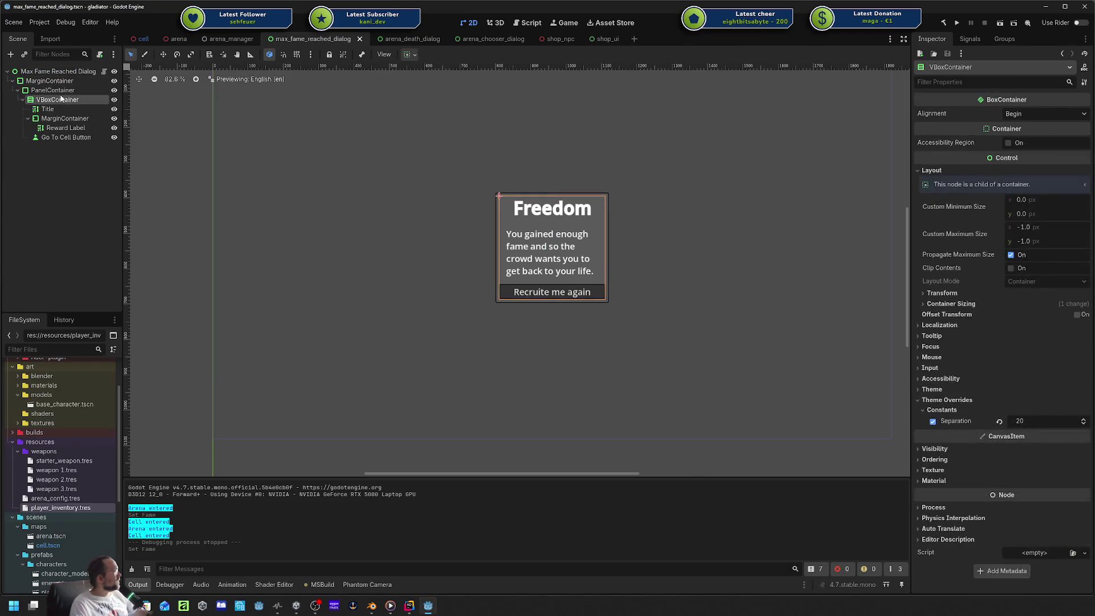
pyautogui.click(59, 91)
pyautogui.click(55, 80)
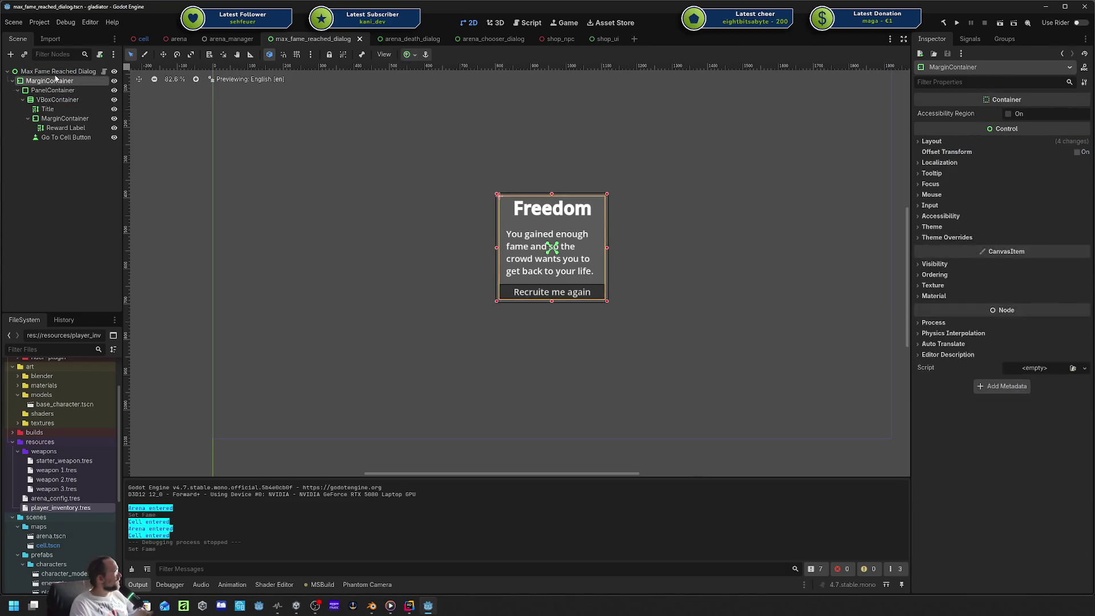
pyautogui.click(56, 72)
pyautogui.click(55, 80)
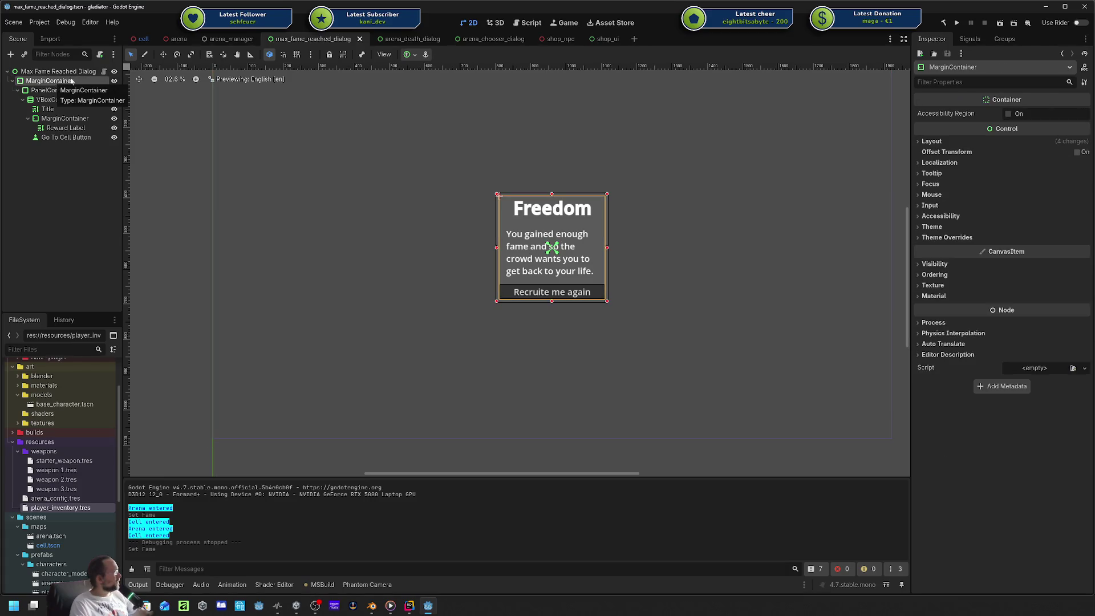
pyautogui.click(405, 54)
pyautogui.click(427, 102)
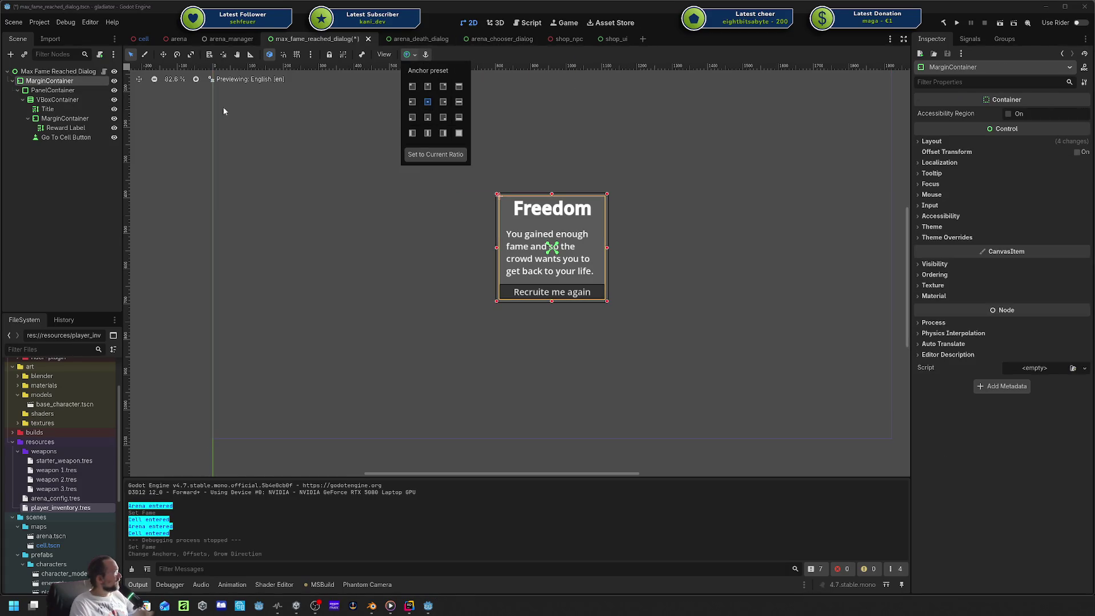
# Set the dialog's Root to MarginContainer instead of PanelContainer, save, and run the game.
pyautogui.click(57, 71)
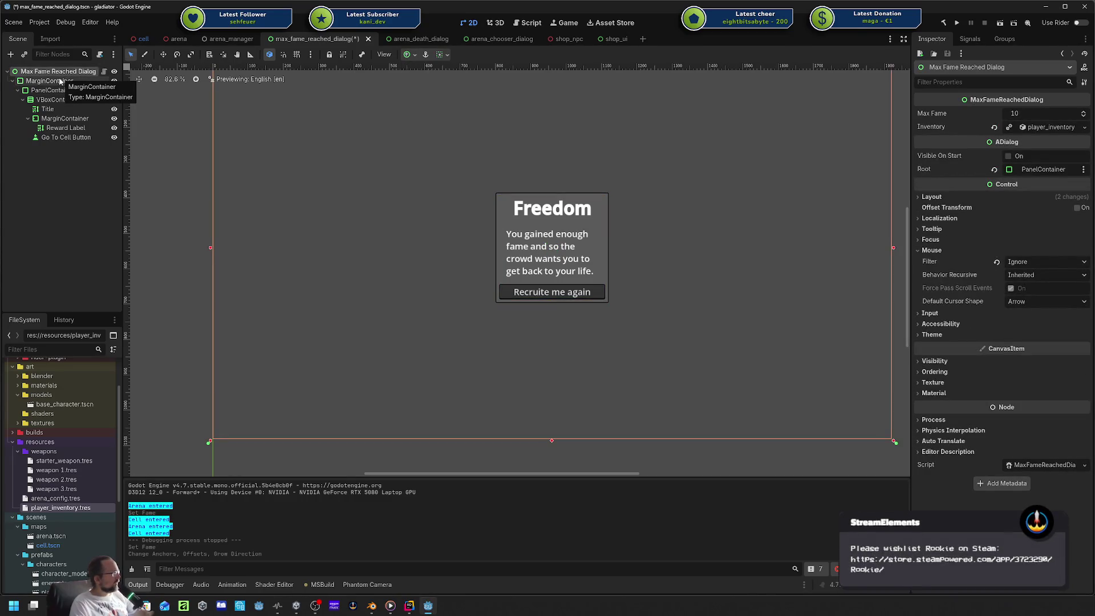
pyautogui.click(1037, 170)
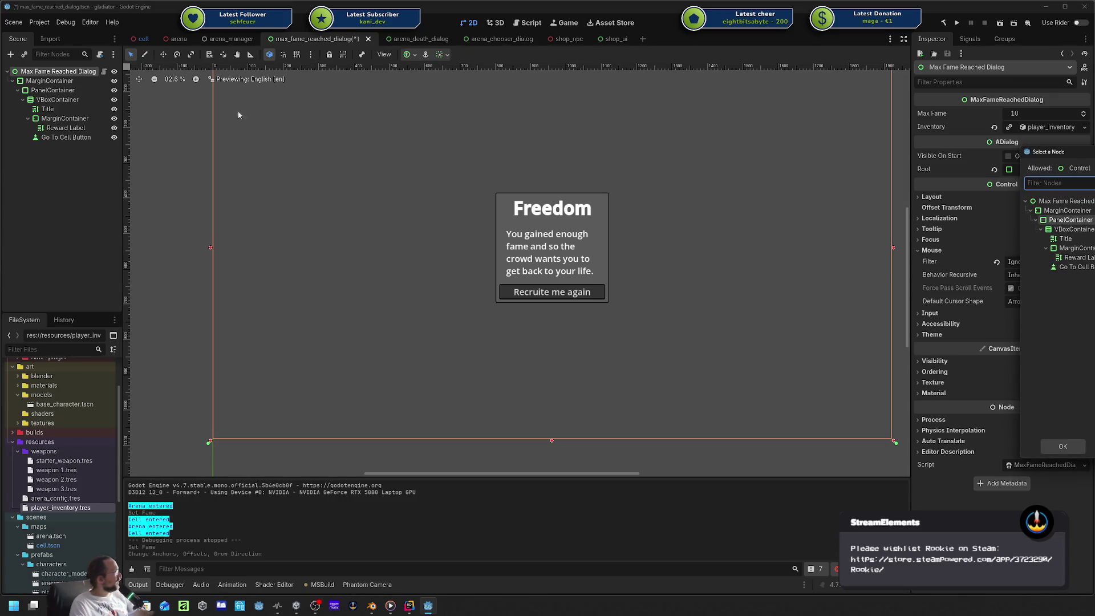
pyautogui.doubleClick(1066, 210)
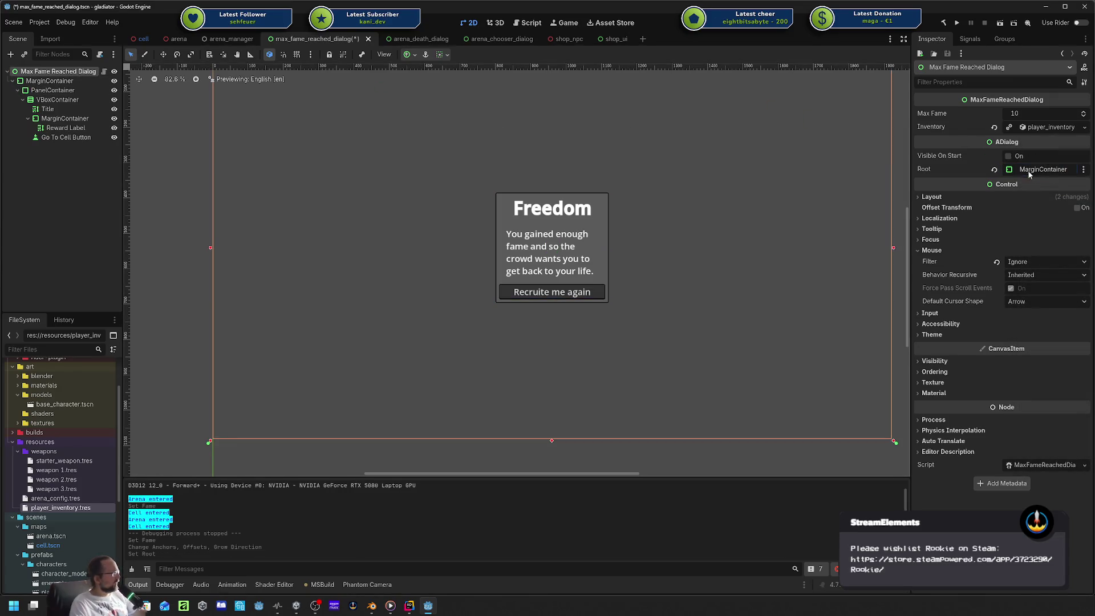
pyautogui.hotkey('ctrl', 's')
pyautogui.click(65, 80)
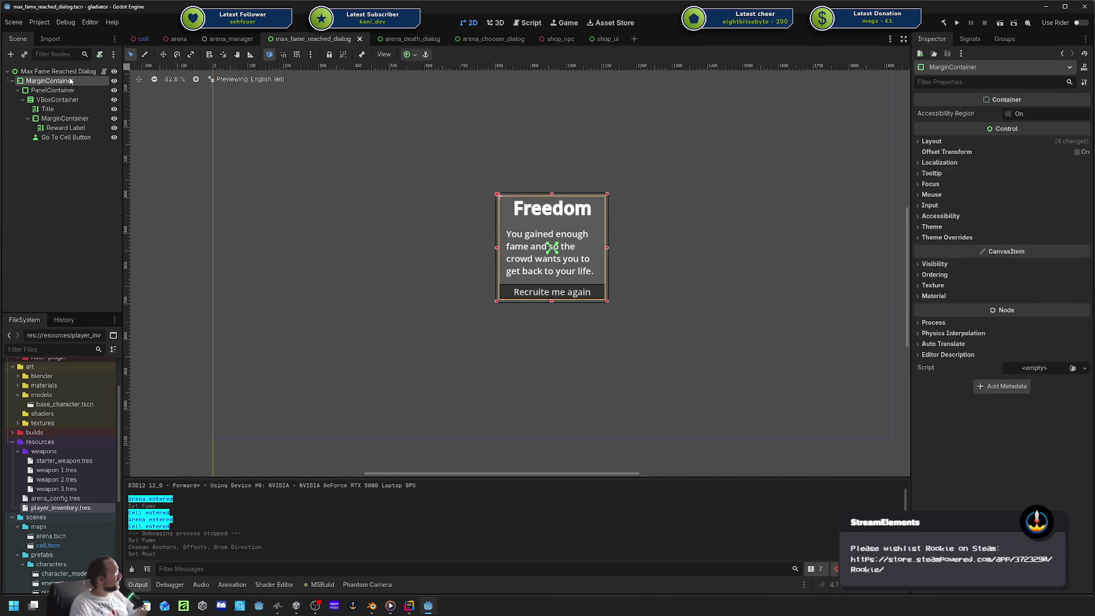
pyautogui.click(57, 70)
pyautogui.moveTo(49, 80)
pyautogui.mouseDown()
pyautogui.moveTo(969, 145)
pyautogui.moveTo(1037, 170)
pyautogui.mouseUp()
pyautogui.hotkey('ctrl', 's')
pyautogui.click(957, 23)
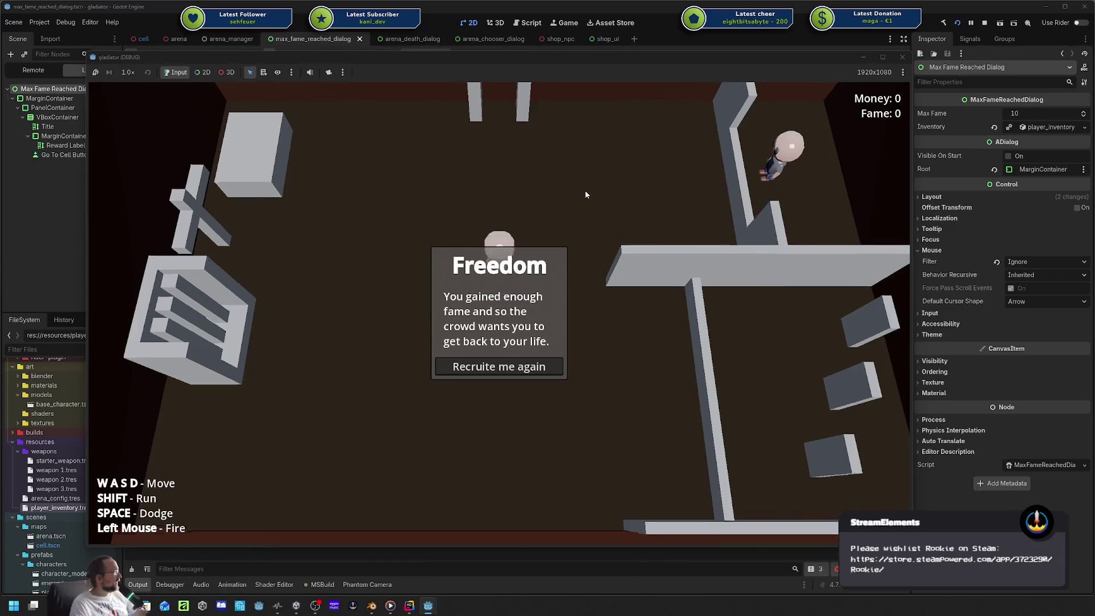
pyautogui.click(456, 366)
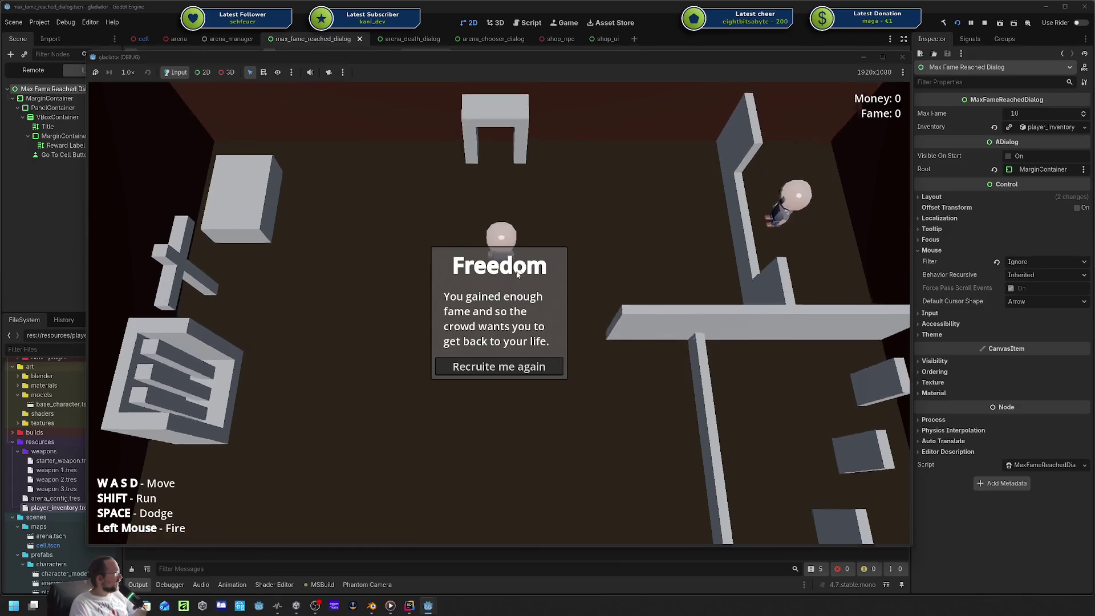
pyautogui.click(429, 347)
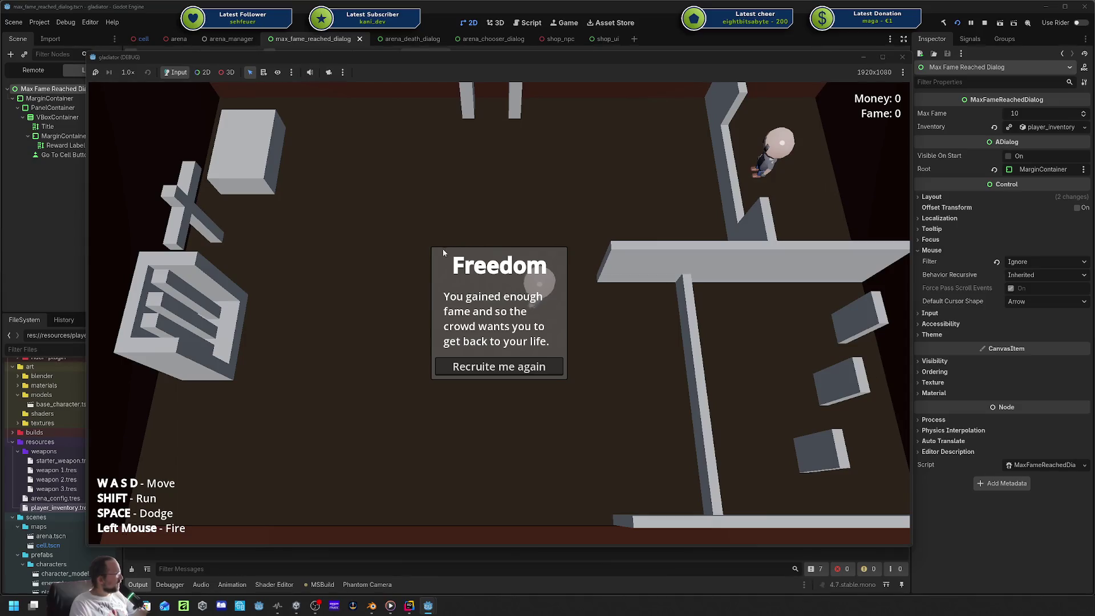
pyautogui.click(902, 59)
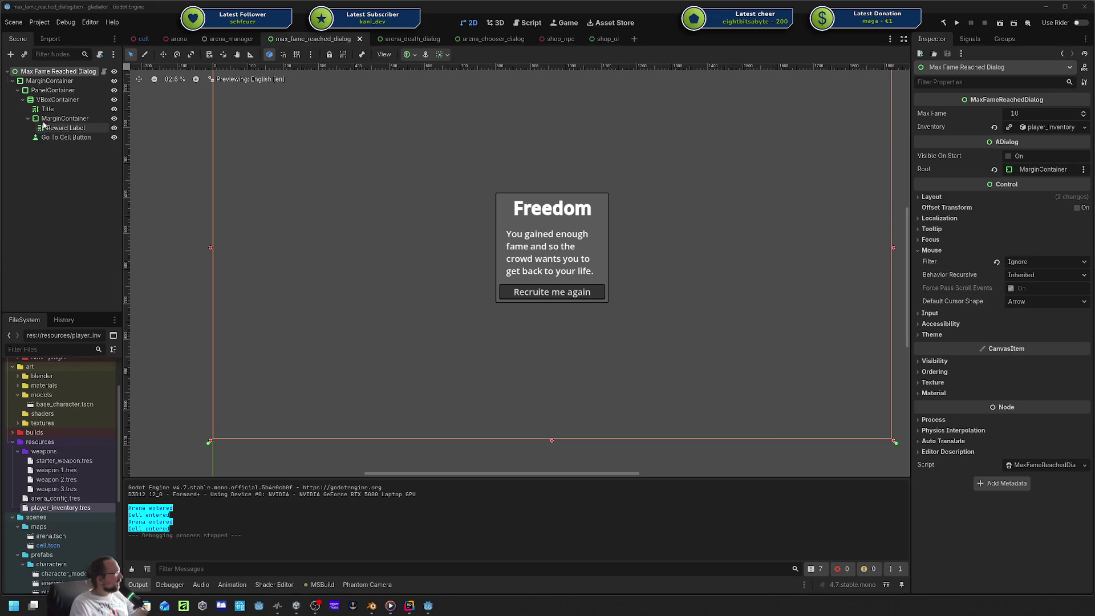
# Set the MarginContainer's Pivot Offset Ratio to 0.5, 0.5 and save the scene.
pyautogui.click(49, 80)
pyautogui.press('f')
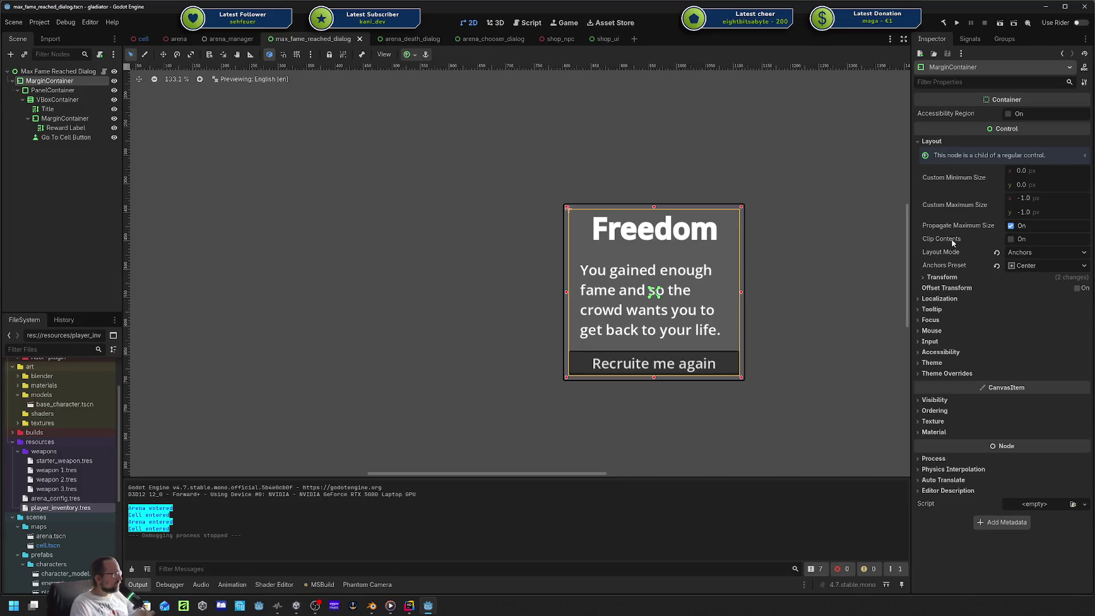
pyautogui.write('pivo')
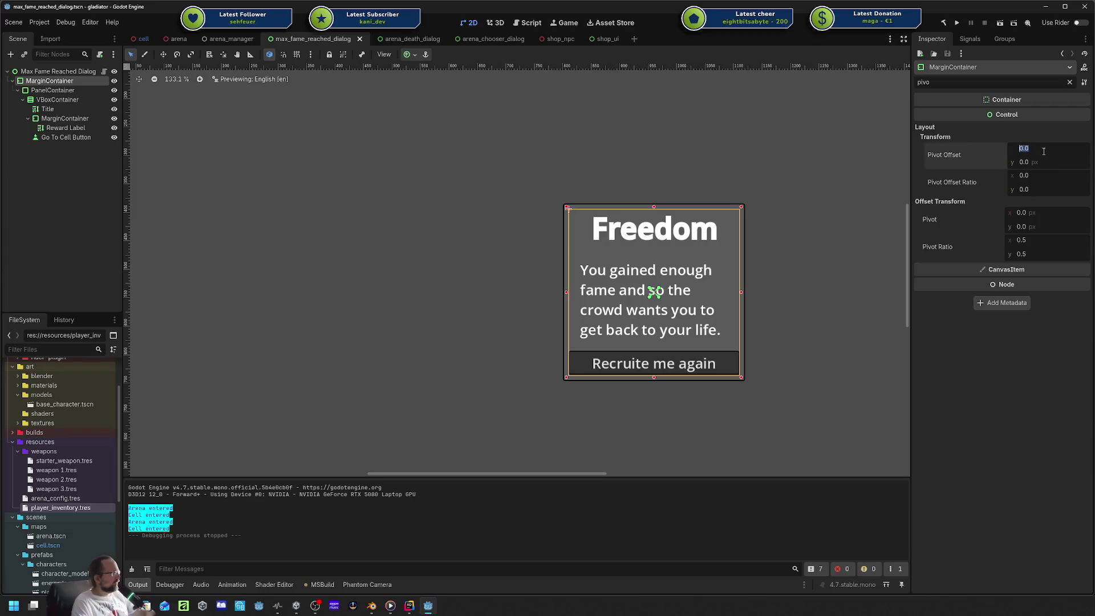
pyautogui.click(1046, 171)
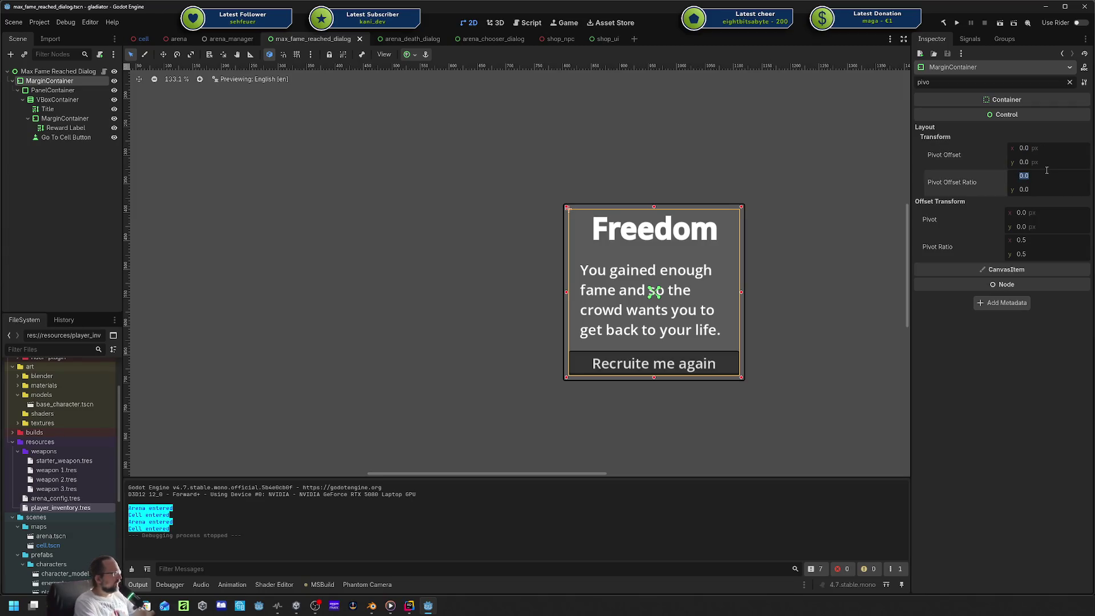
pyautogui.write('0.5')
pyautogui.press('Tab')
pyautogui.write('0,')
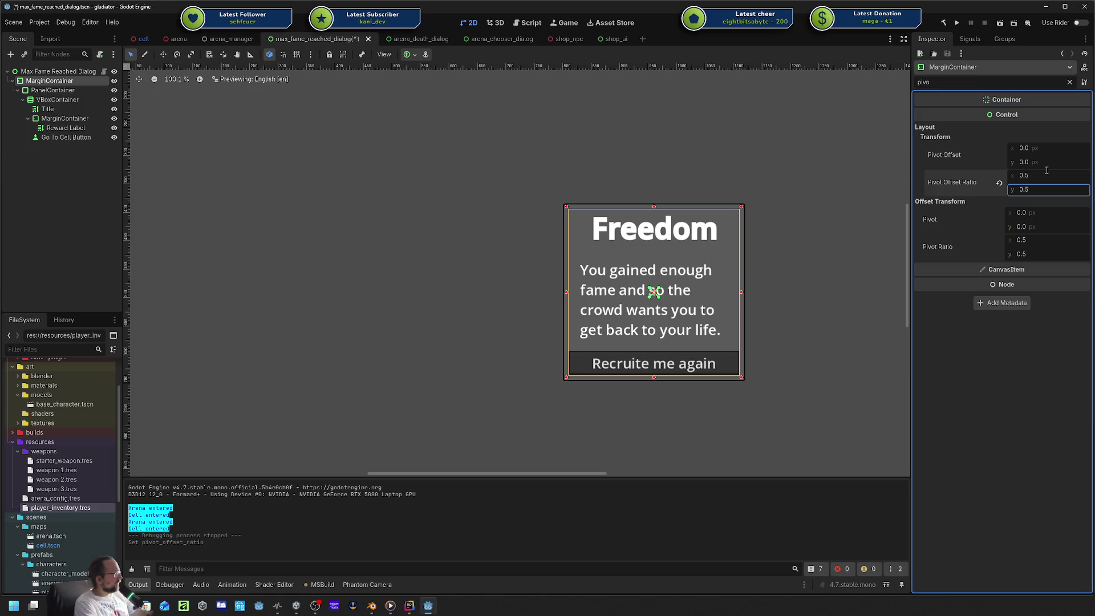
pyautogui.hotkey('ctrl', 's')
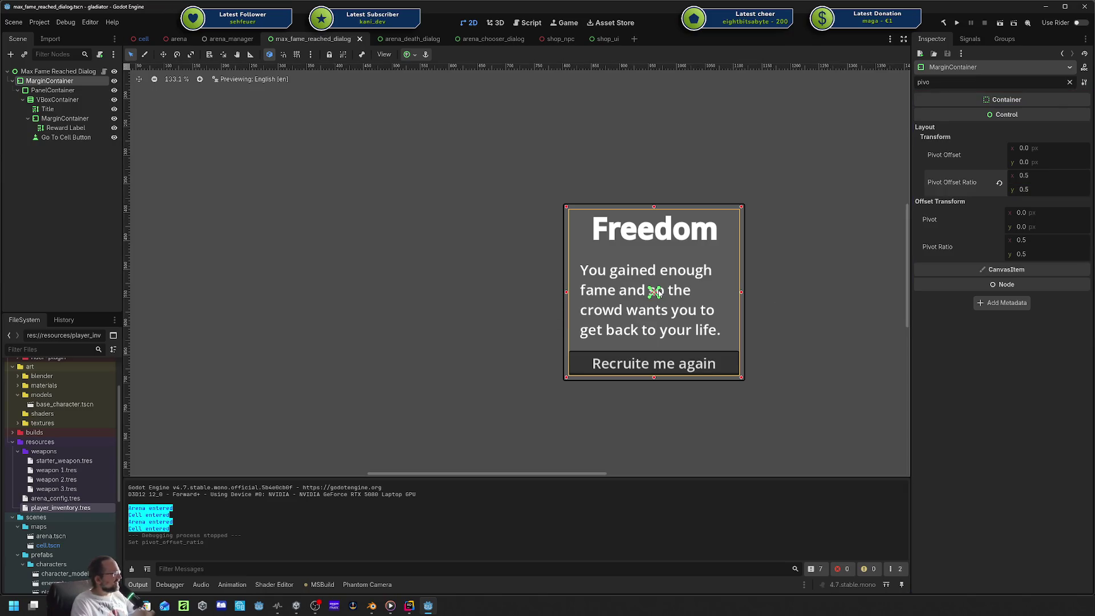
# Keep the MarginContainer's Pivot Ratio at its default 0.5 and save the scene.
pyautogui.click(1048, 253)
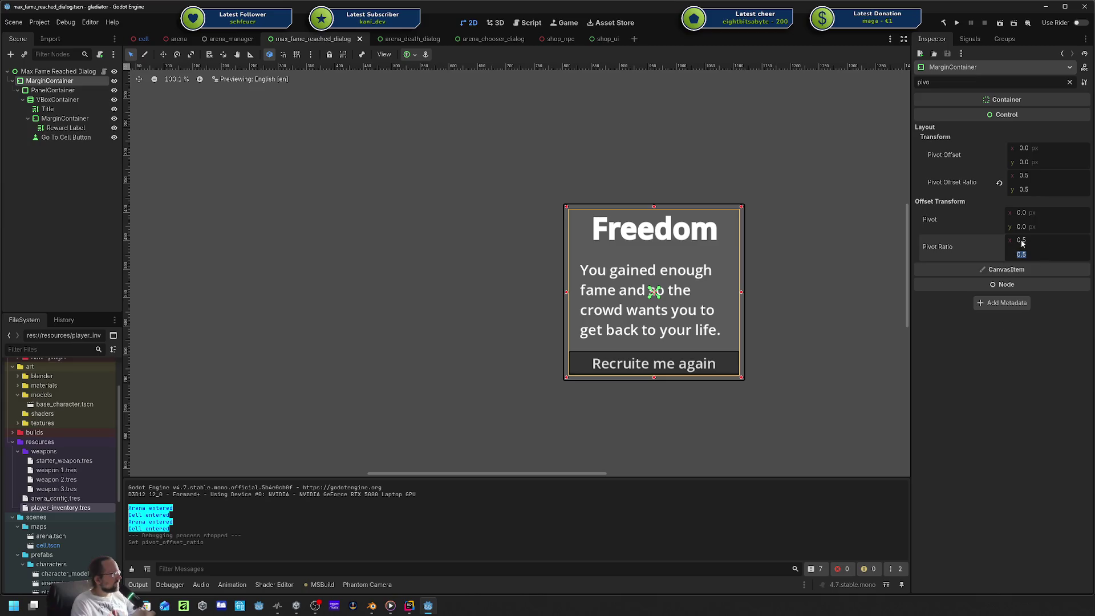
pyautogui.write('0')
pyautogui.click(1022, 242)
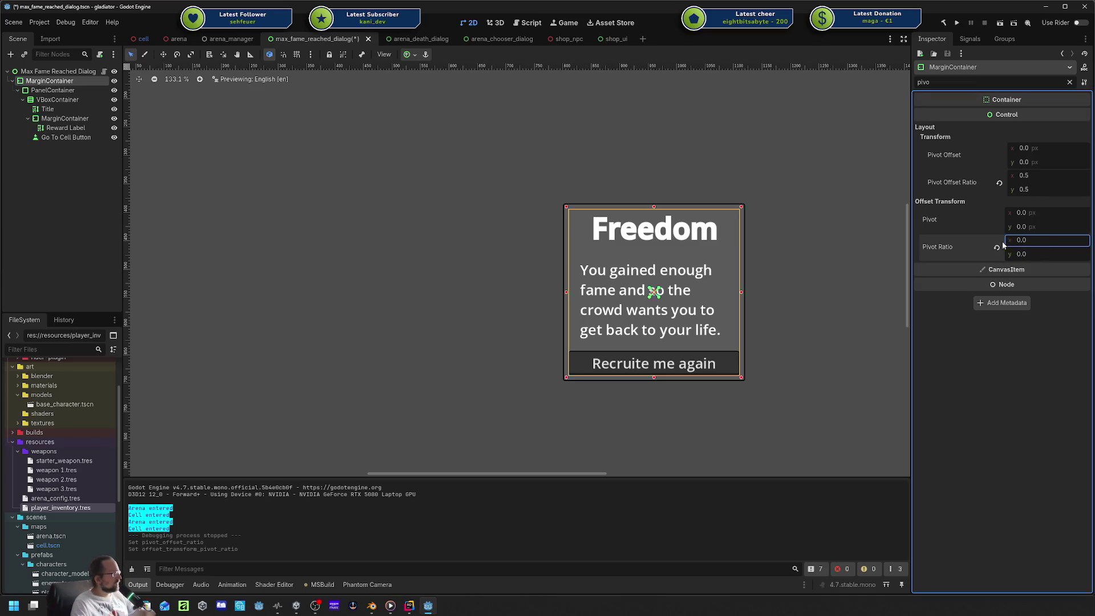
pyautogui.click(996, 247)
pyautogui.hotkey('ctrl', 's')
# Test the Freedom dialog's return to the cell in a game run, then stop it and return to Rider.
pyautogui.click(955, 23)
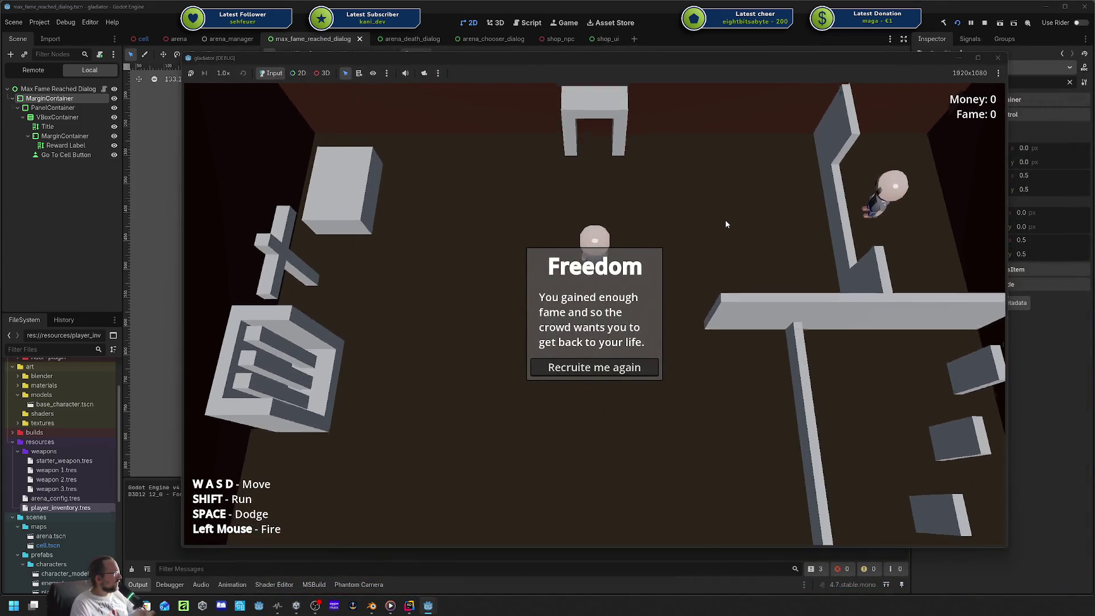
pyautogui.click(520, 353)
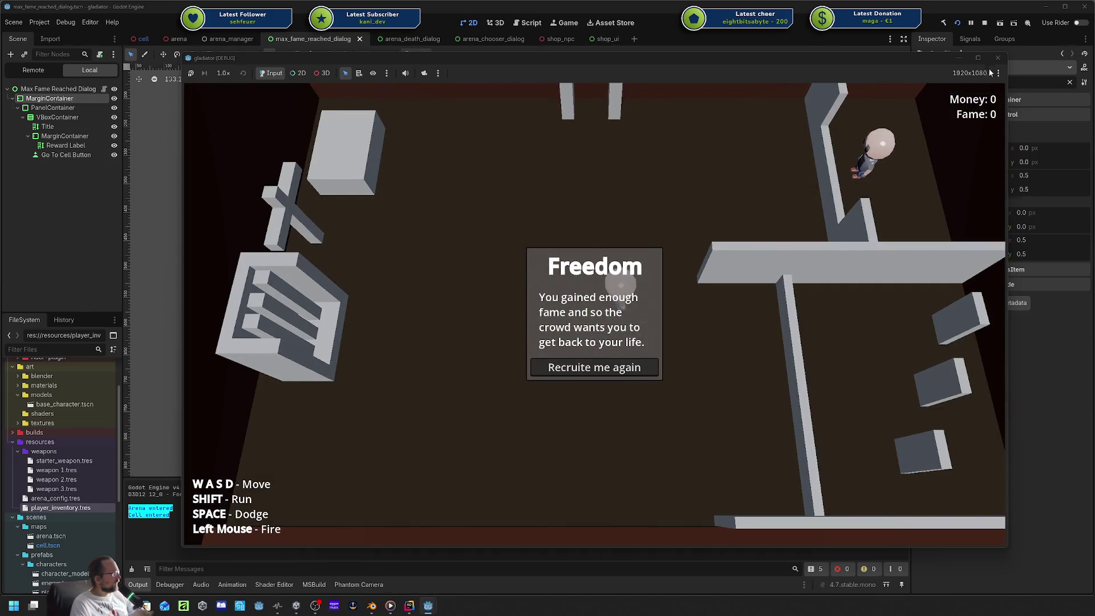
pyautogui.click(997, 58)
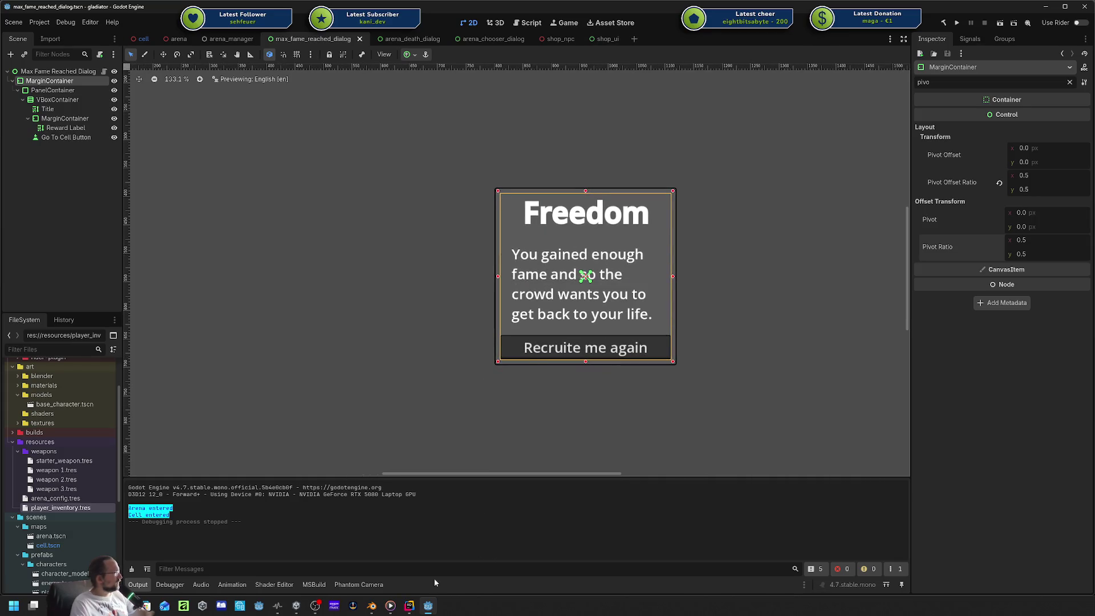
pyautogui.click(410, 606)
# Uncomment the Inventory.Fame vs MaxFame check around ShowDialog() on line 15, then return to Godot.
pyautogui.click(347, 280)
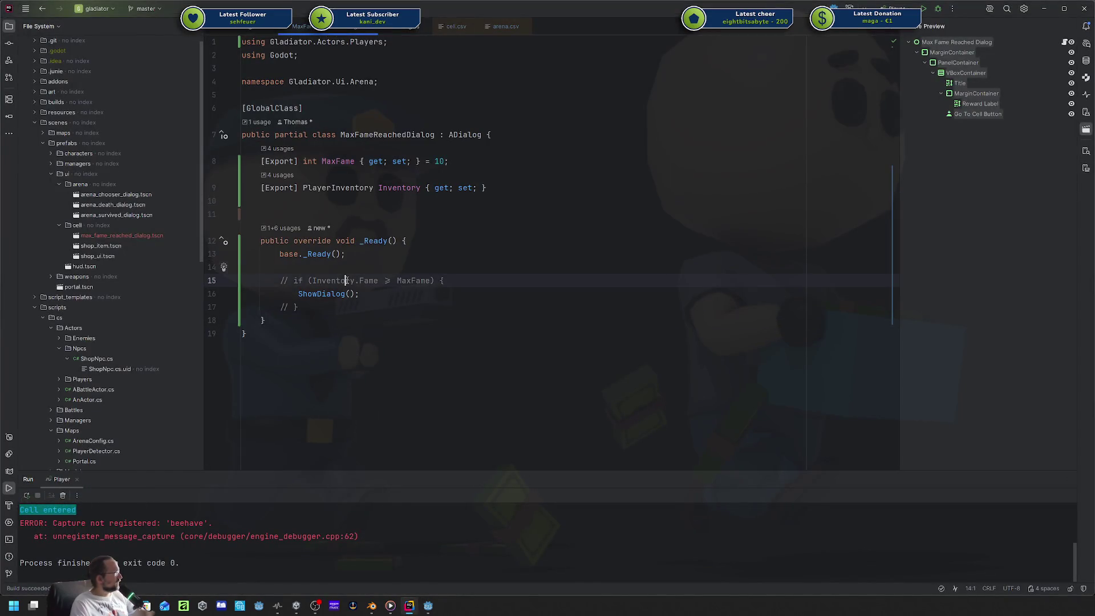
pyautogui.hotkey('ctrl', '/')
pyautogui.press('Down')
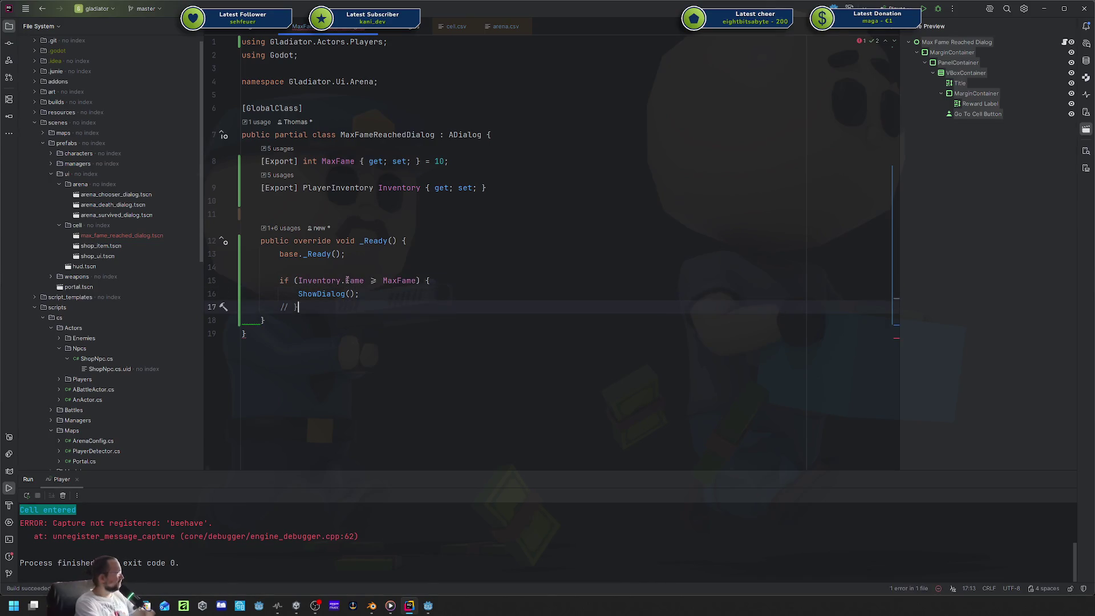
pyautogui.hotkey('ctrl', '/')
pyautogui.click(431, 267)
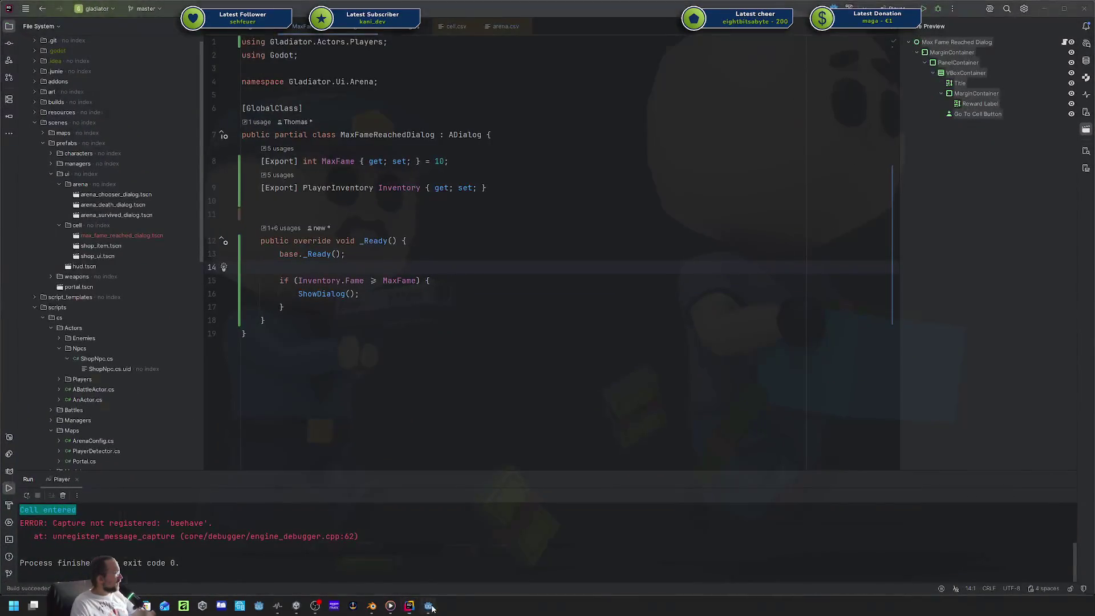
pyautogui.click(428, 606)
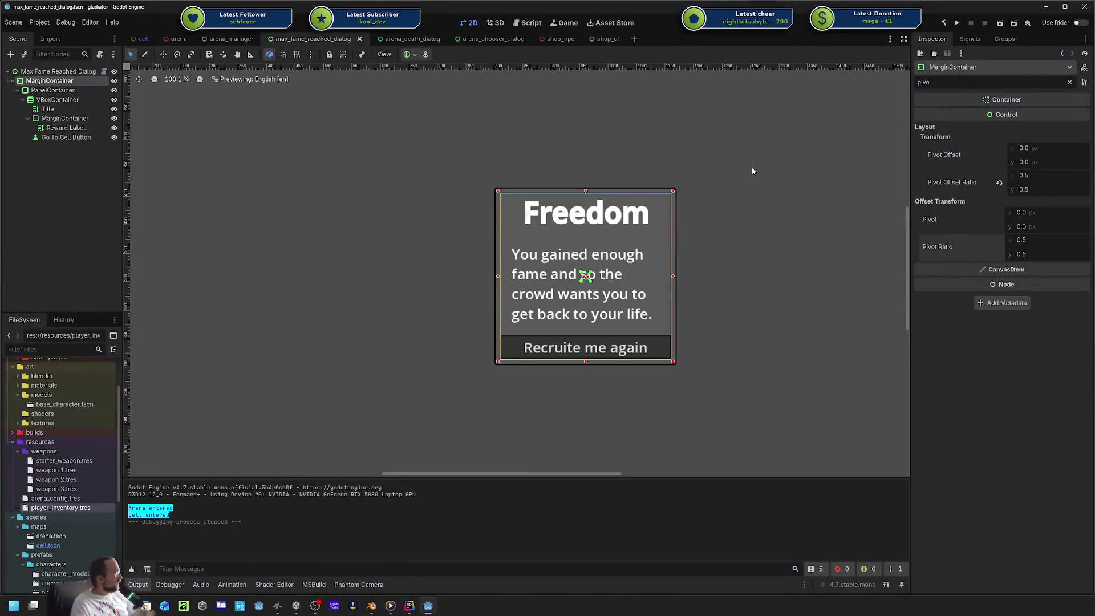
# Run the game at zero fame to confirm no Freedom dialog appears, then stop it.
pyautogui.click(956, 24)
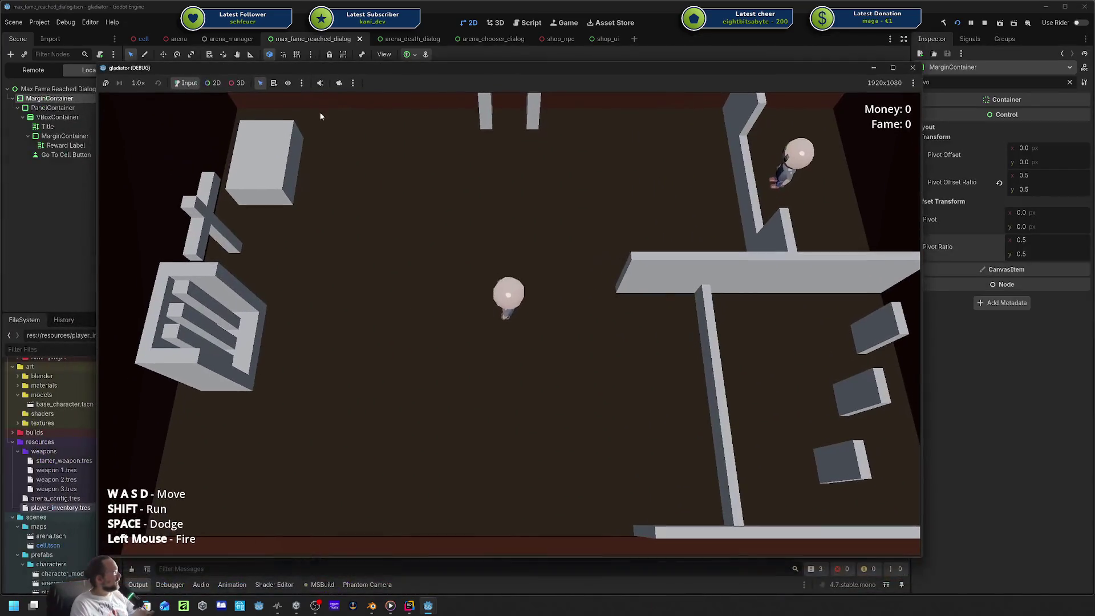
pyautogui.click(911, 67)
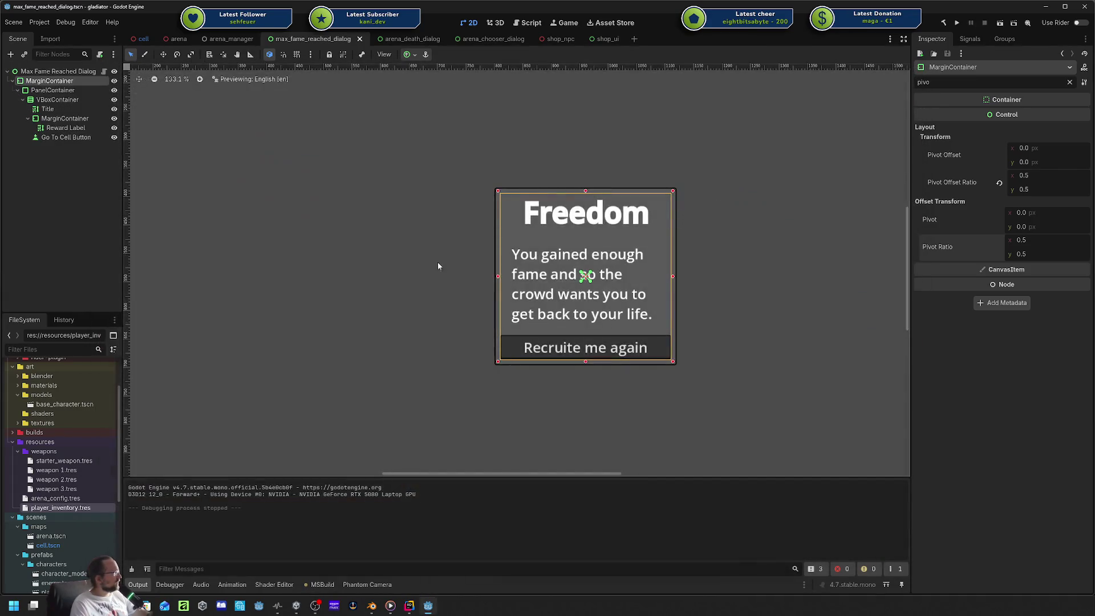
pyautogui.click(59, 169)
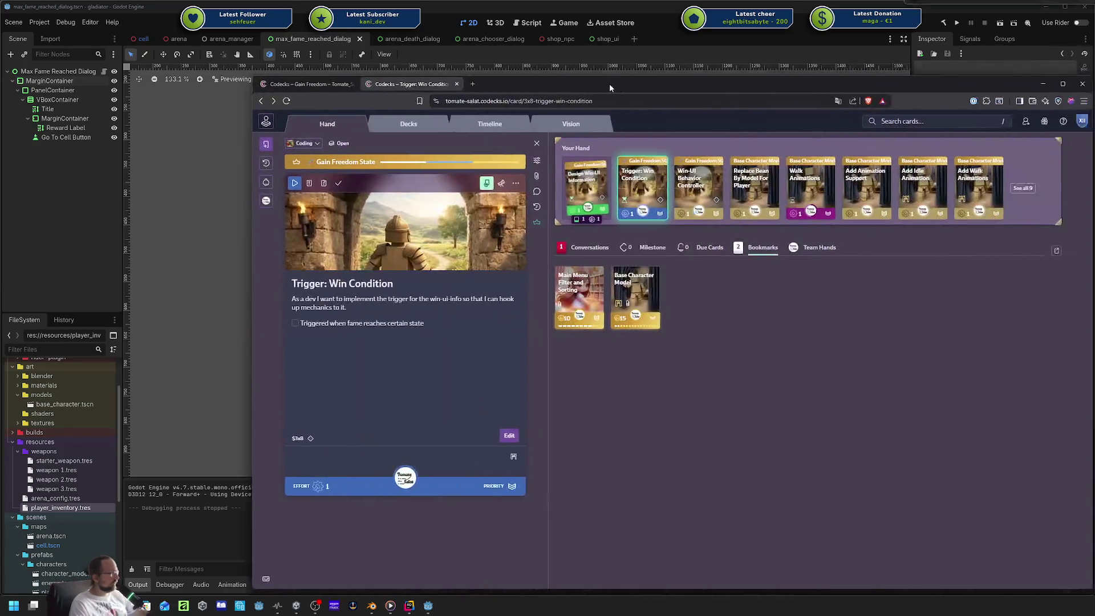
# Bring Codecks forward to tick 'Triggered when fame reaches certain state', then move it aside.
pyautogui.moveTo(609, 83)
pyautogui.mouseDown()
pyautogui.moveTo(580, 81)
pyautogui.moveTo(558, 51)
pyautogui.mouseUp()
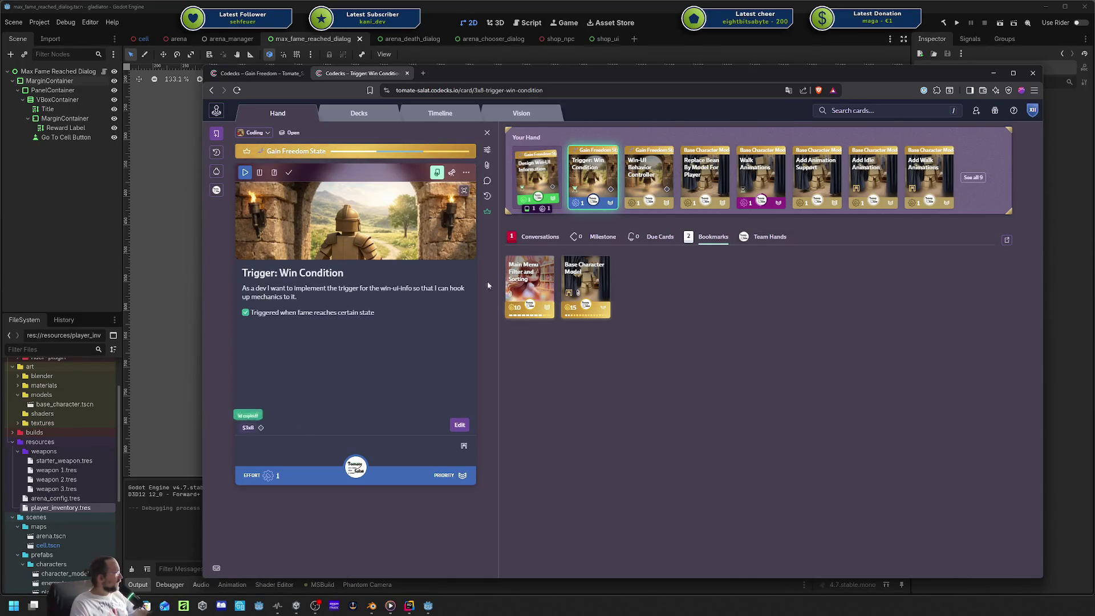
pyautogui.moveTo(619, 71); pyautogui.dragTo(1094, 21)
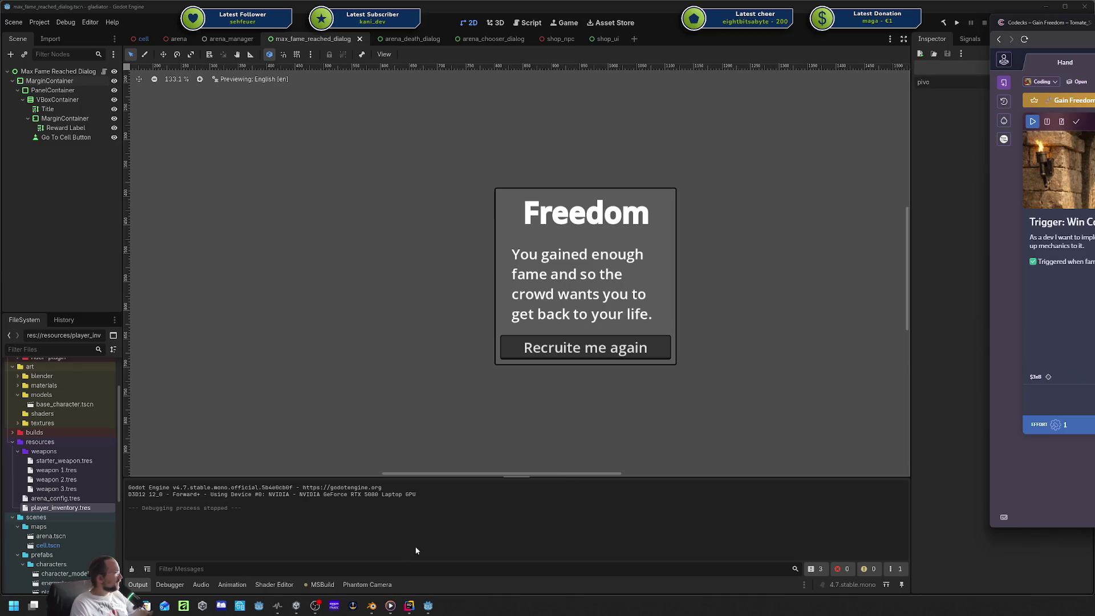
pyautogui.click(409, 605)
# Commit all 11 changed files as '$3x8 trigger max fame reached dialog' and push to origin/master.
pyautogui.click(9, 43)
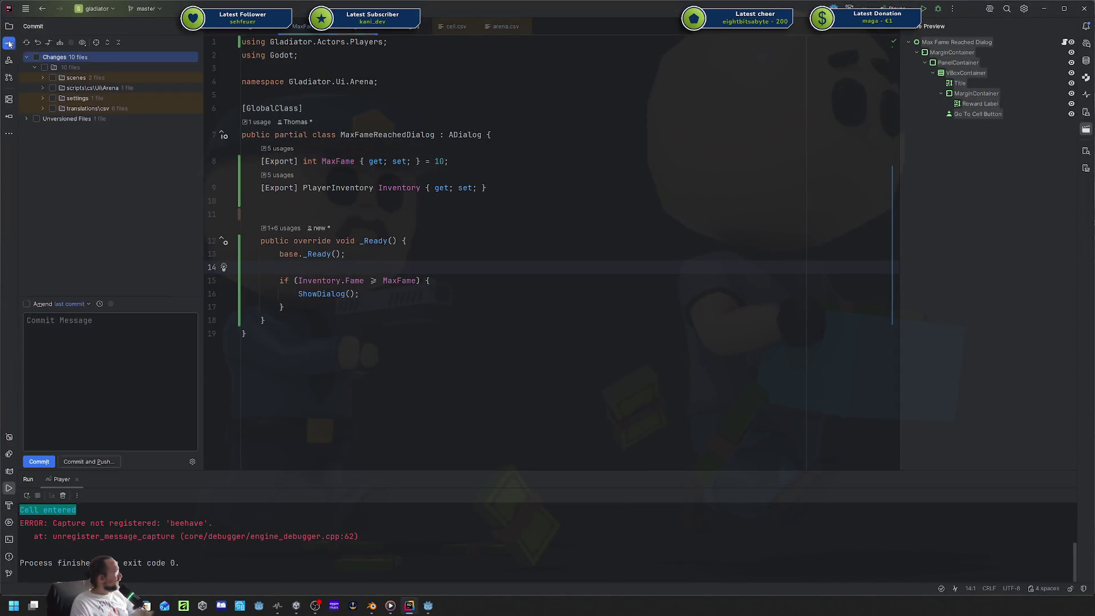
pyautogui.moveTo(59, 120)
pyautogui.mouseDown()
pyautogui.moveTo(86, 91)
pyautogui.moveTo(29, 55)
pyautogui.mouseUp()
pyautogui.click(36, 56)
pyautogui.click(59, 342)
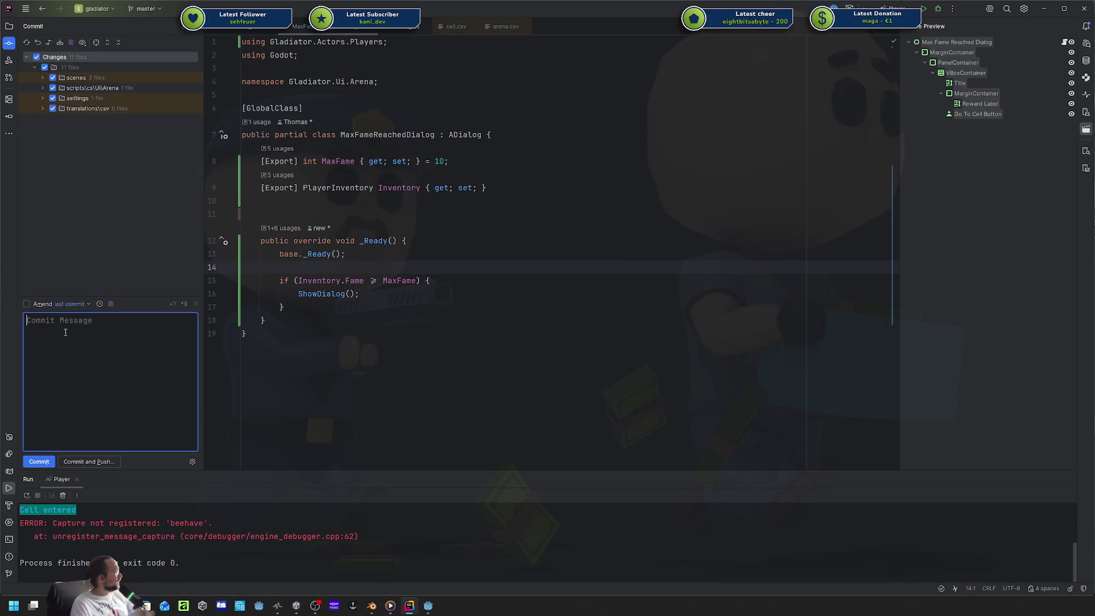
pyautogui.write('$3x8 trigger max fame reached dialog')
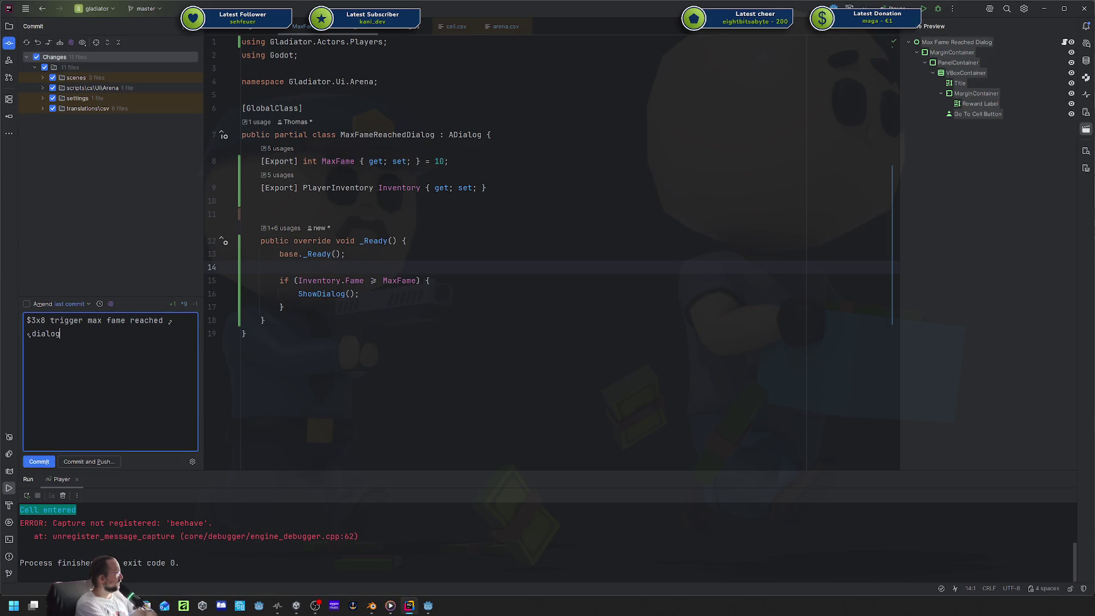
pyautogui.hotkey('ctrl', 'Return')
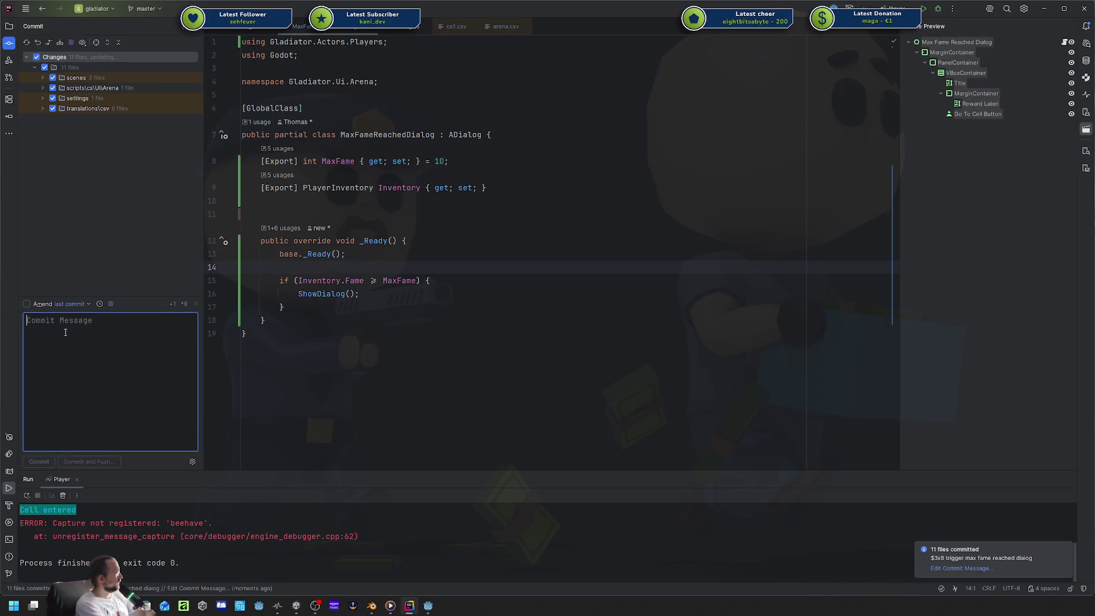
pyautogui.hotkey('ctrl', 'shift', 'k')
pyautogui.press('Return')
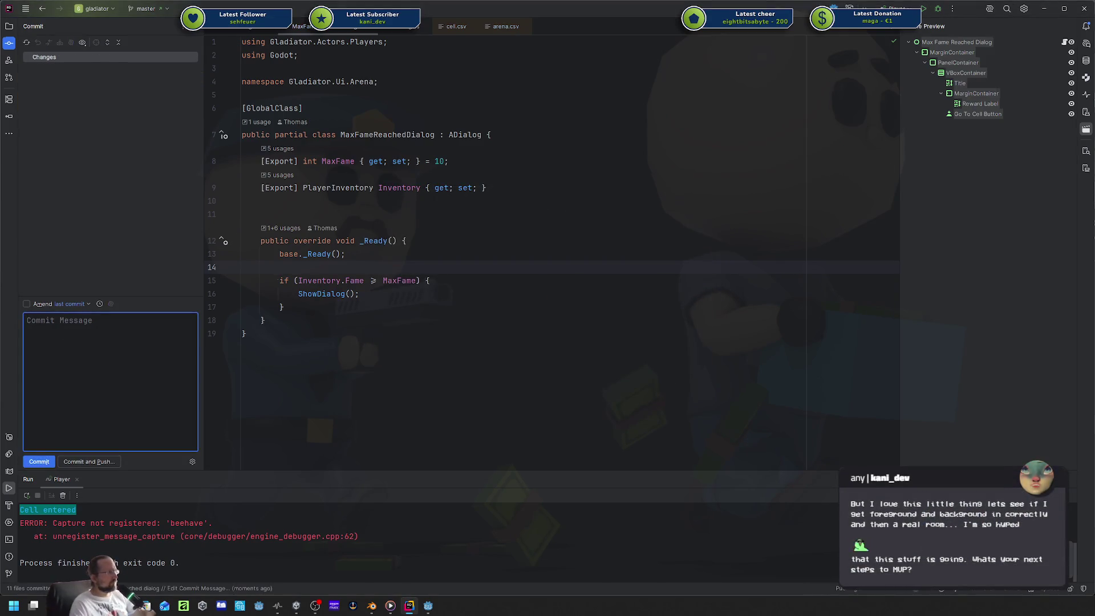
pyautogui.hotkey('alt', 'Tab')
# Move the Trigger: Win Condition card to the front of the hand and review the Gain Freedom milestone.
pyautogui.moveTo(473, 156); pyautogui.dragTo(425, 155)
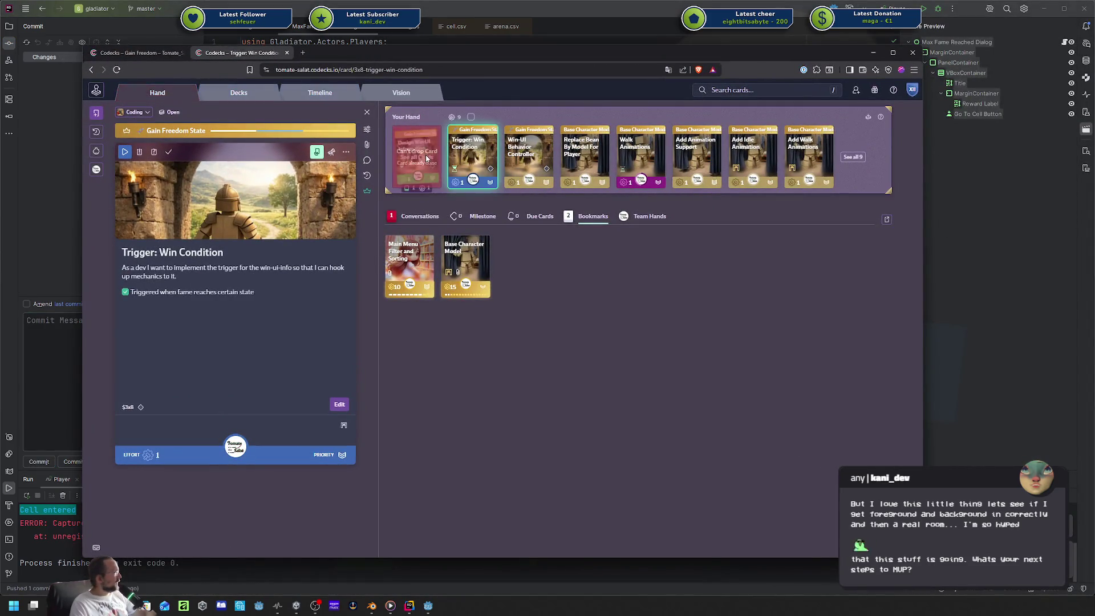
pyautogui.hotkey('ctrl', 'shift', 'Tab')
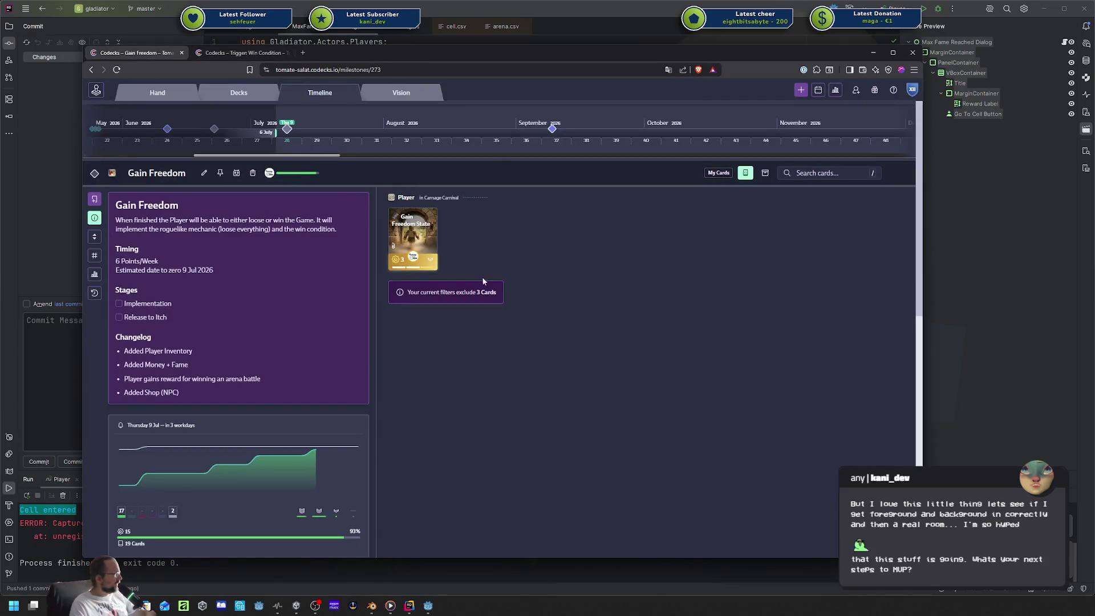
pyautogui.hotkey('ctrl', 'Tab')
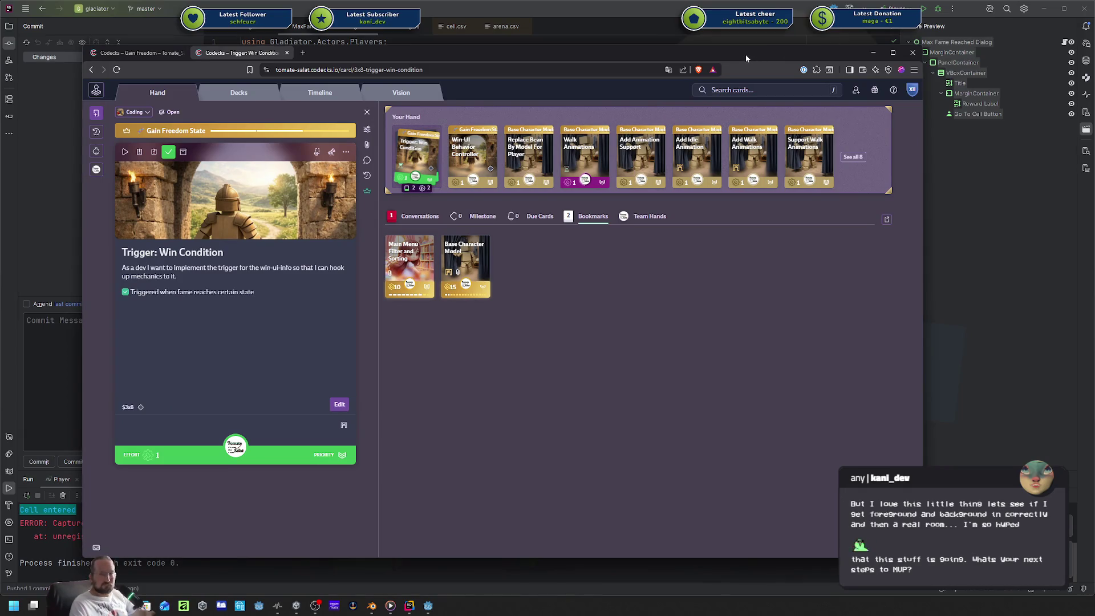
pyautogui.moveTo(745, 53); pyautogui.dragTo(807, 74)
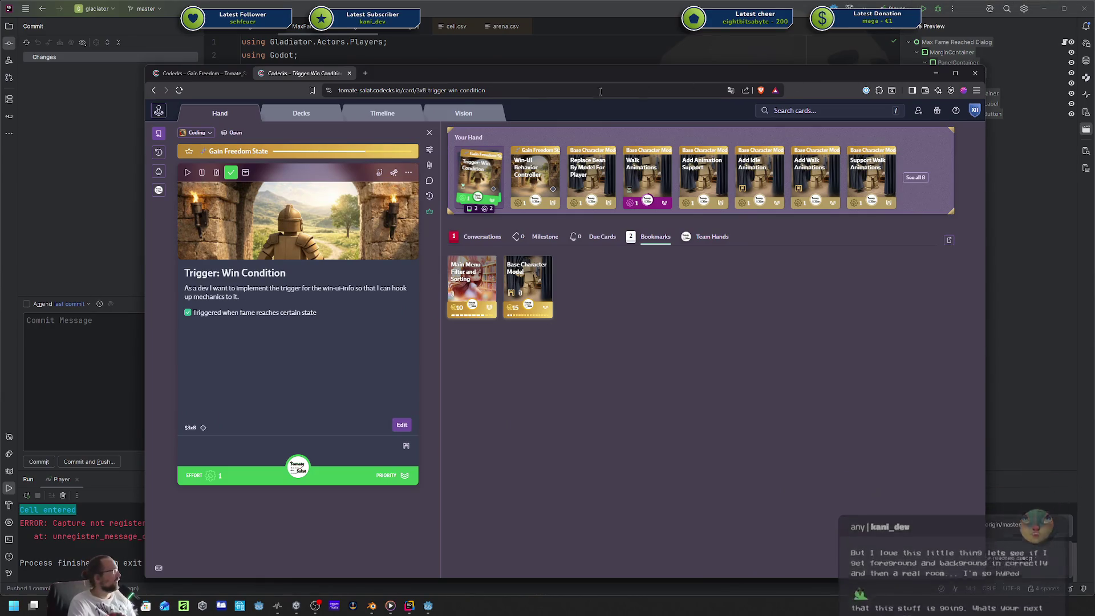
pyautogui.click(213, 75)
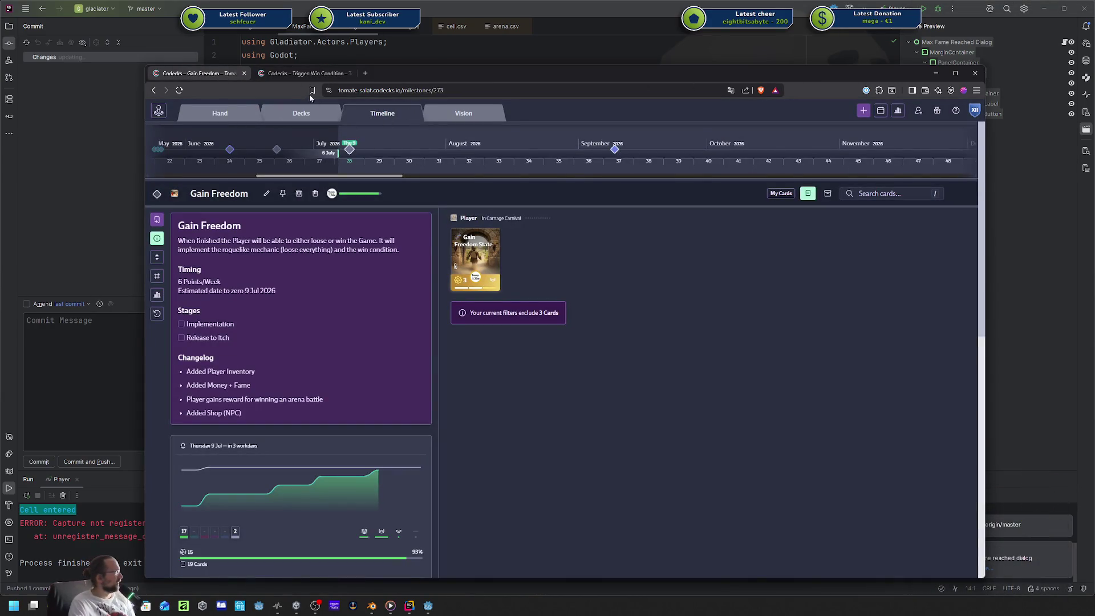
pyautogui.click(303, 73)
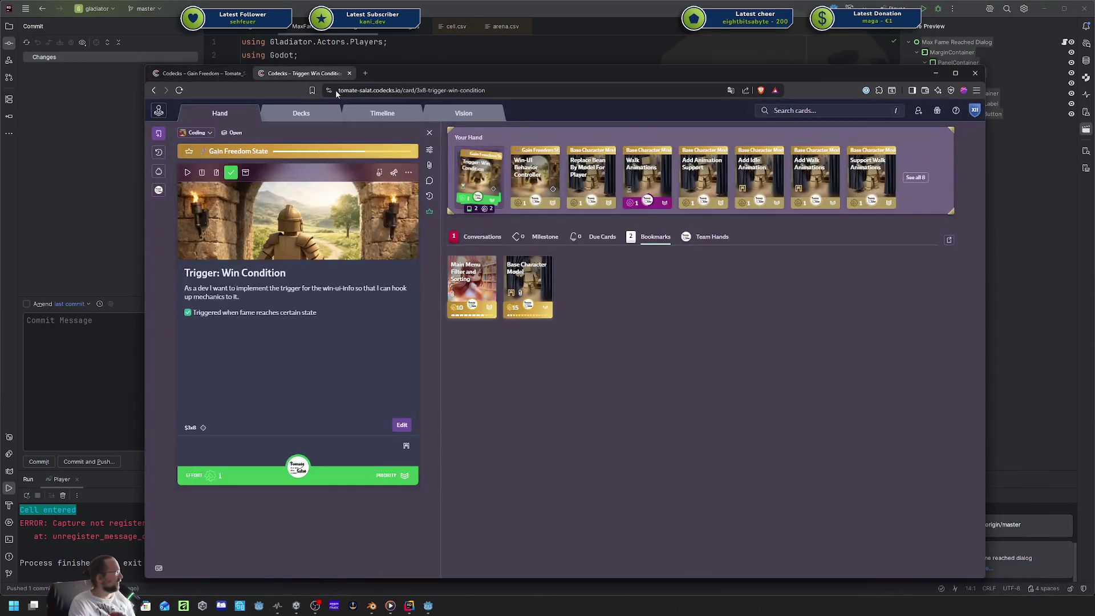
# Open the Win-UI Behavior Controller ($3x9) card and start working on it.
pyautogui.click(525, 182)
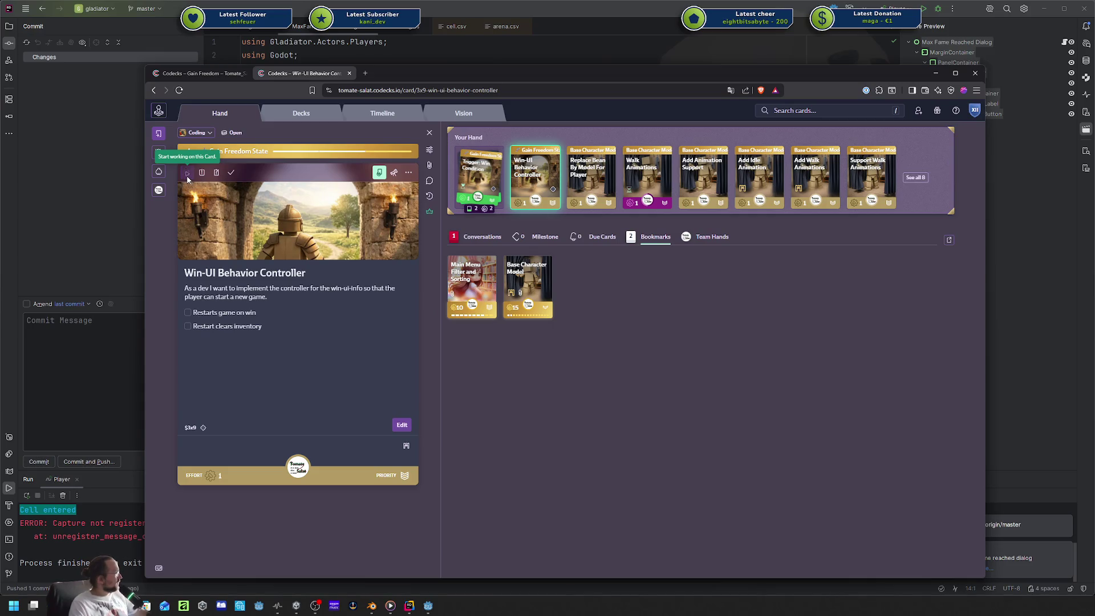
pyautogui.click(188, 179)
pyautogui.hotkey('alt', 'Tab')
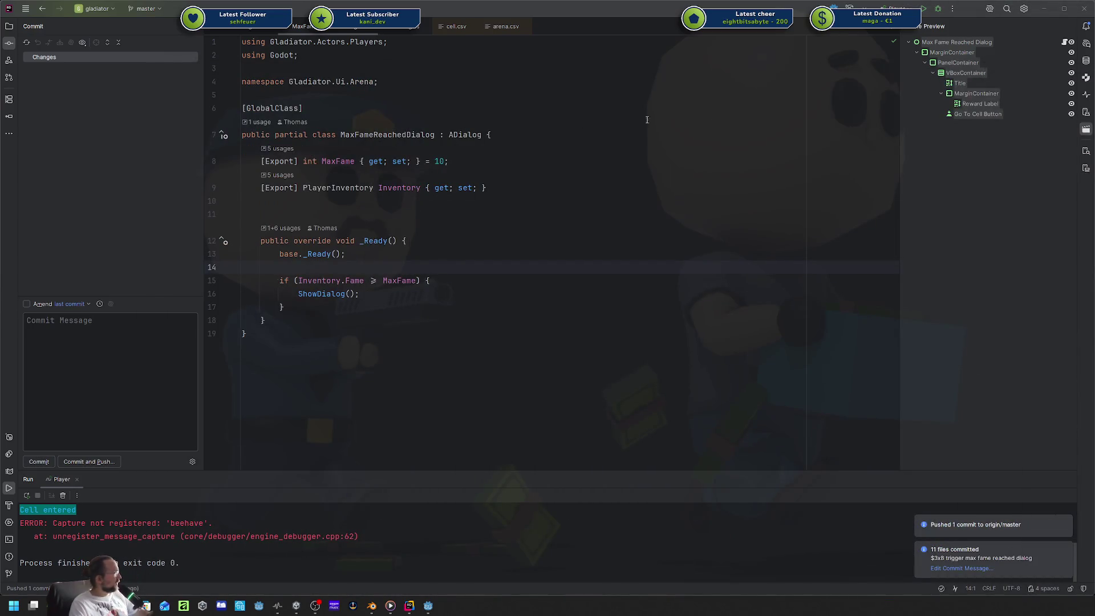
# Add an [Export] Button RestartGameButton { get; set; } property below the Inventory property.
pyautogui.click(495, 203)
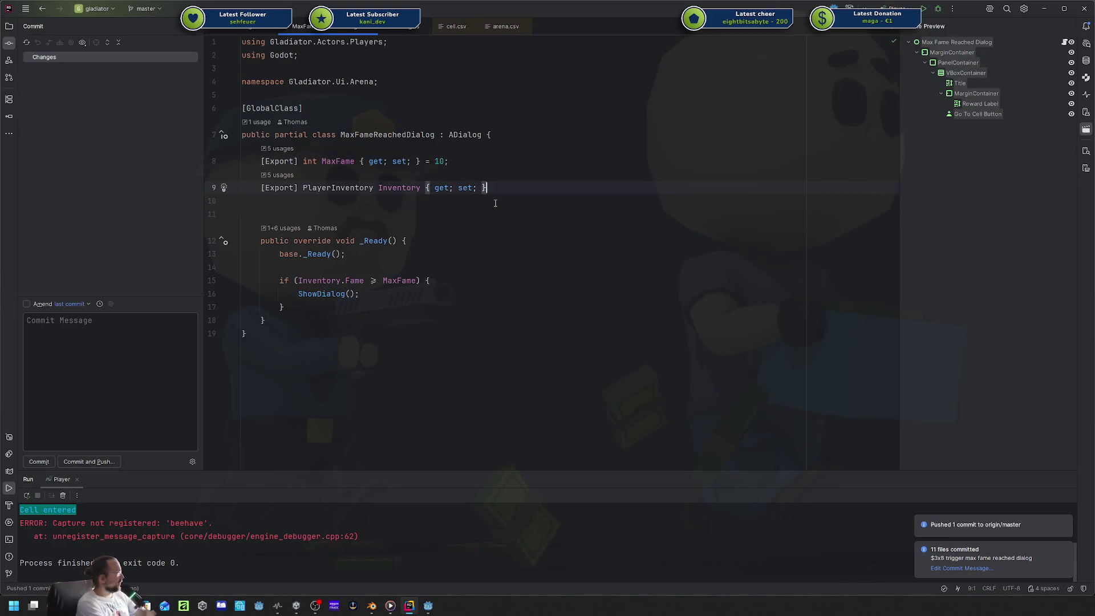
pyautogui.press('Return')
pyautogui.write('[Export')
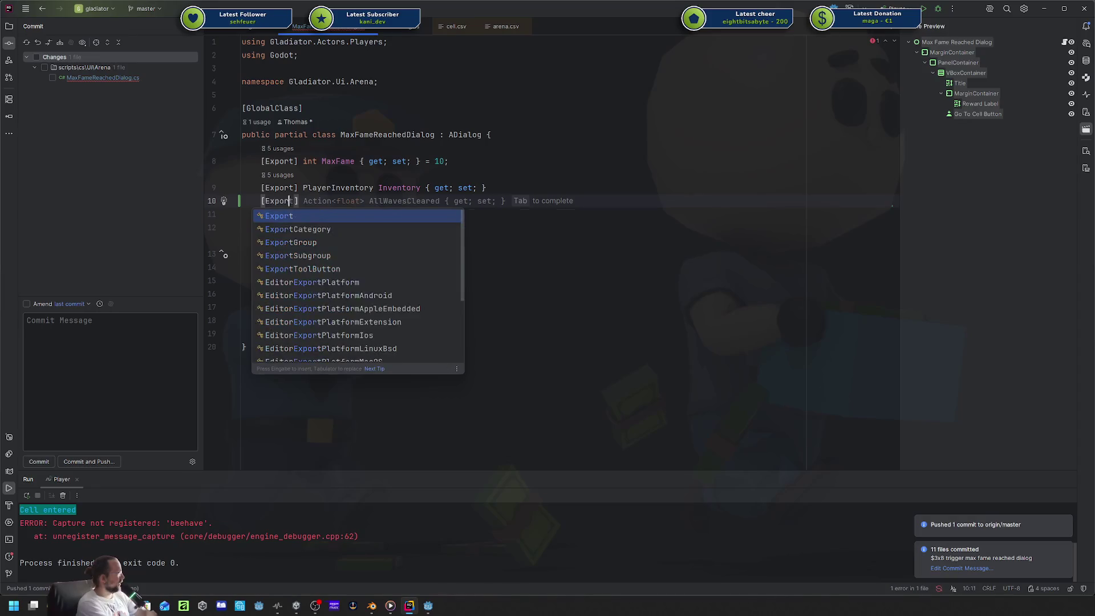
pyautogui.press('Return')
pyautogui.write('Button')
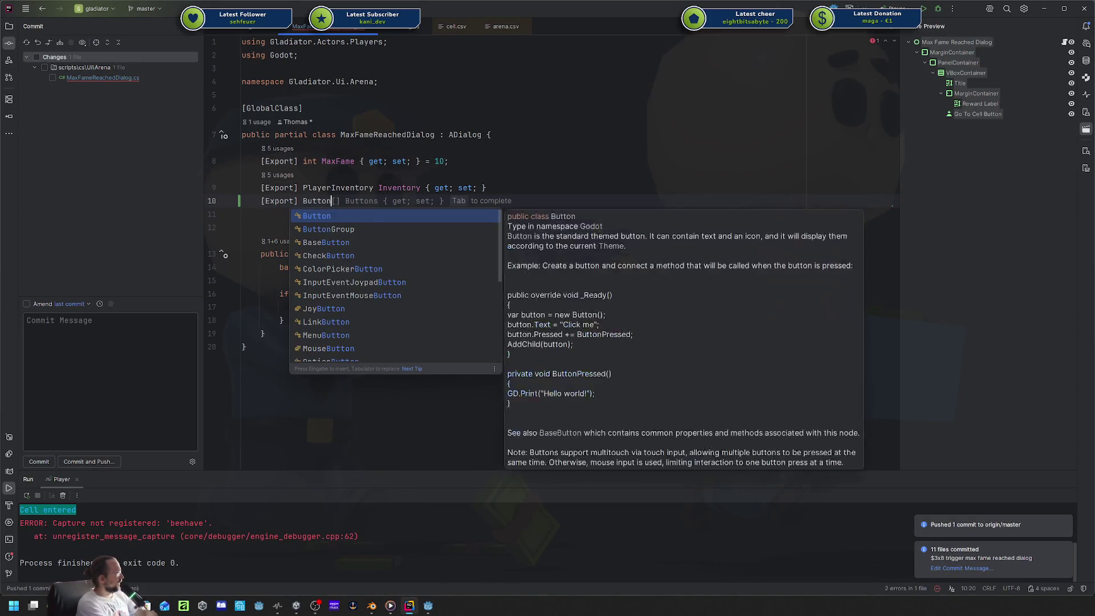
pyautogui.press('Return')
pyautogui.write('R')
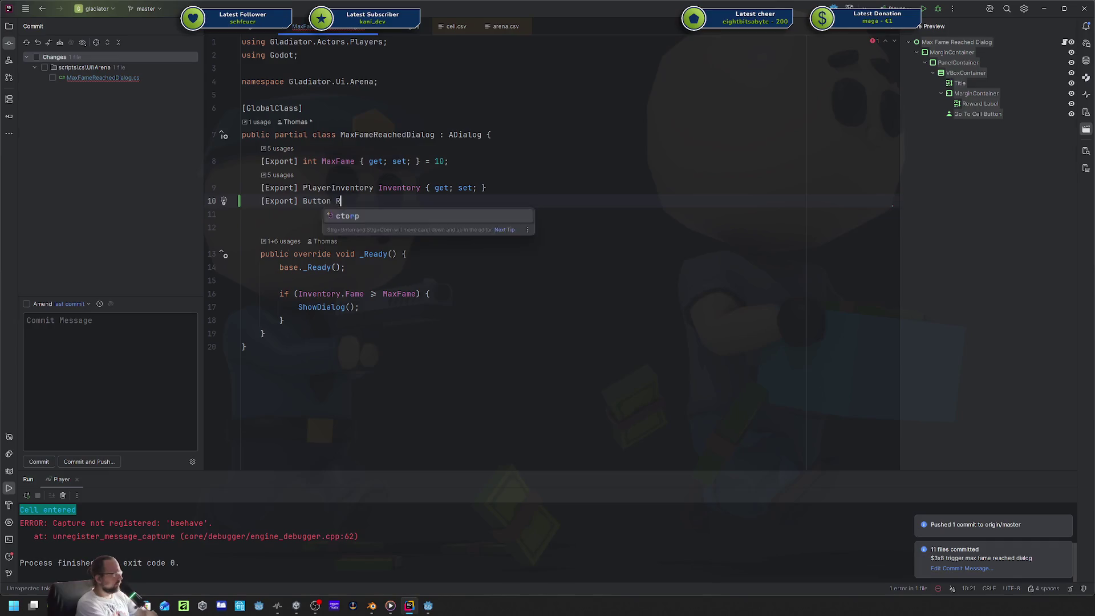
pyautogui.write('estartGameButt')
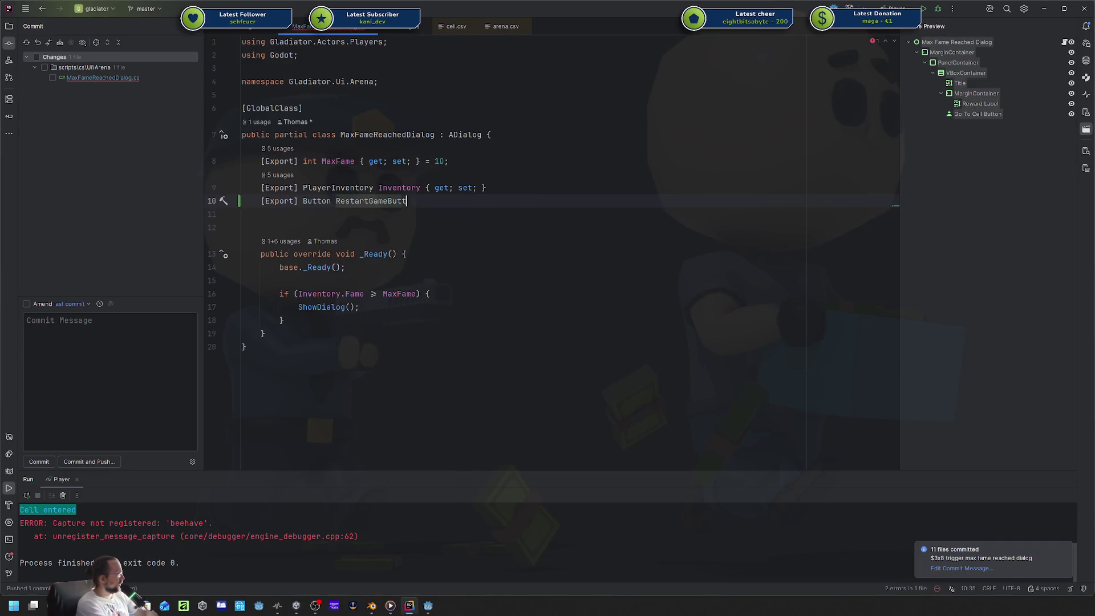
pyautogui.write('on { get; set; }')
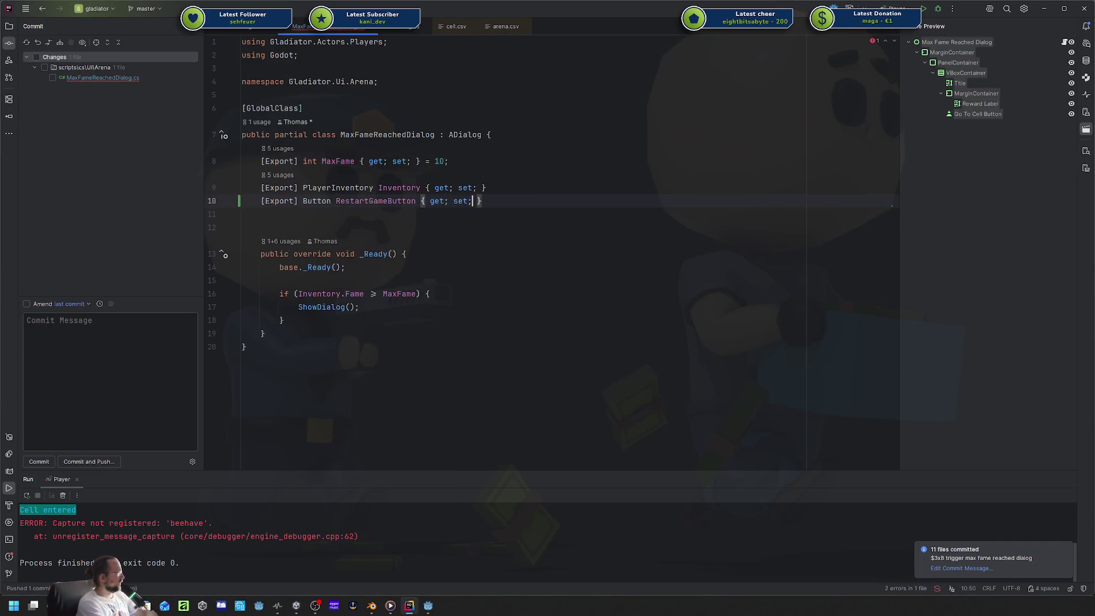
pyautogui.press('Down')
pyautogui.press('Down')
pyautogui.press('Down')
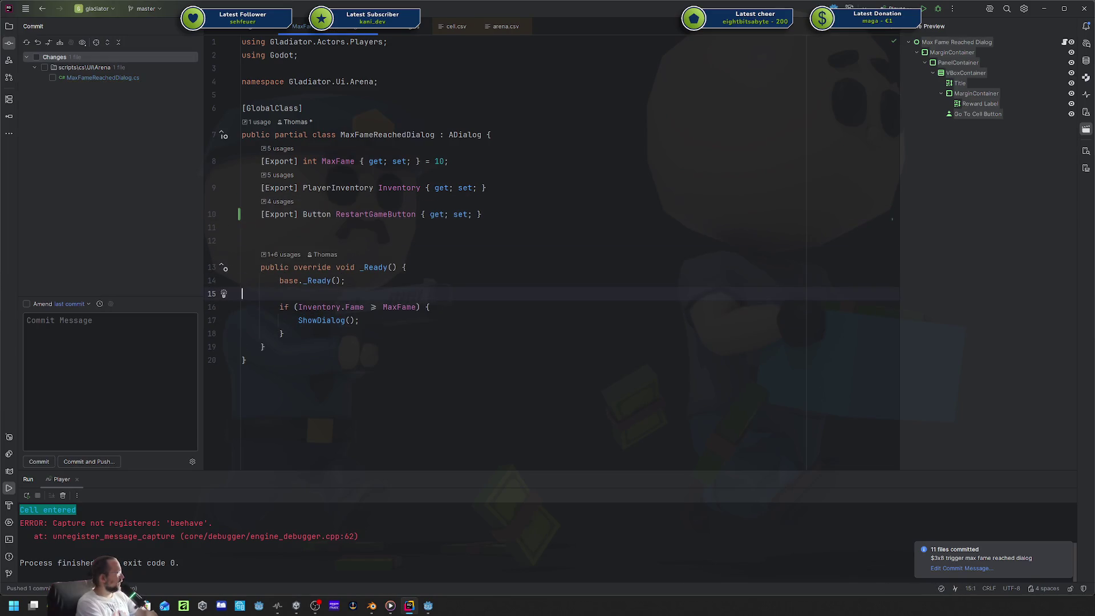
# Rework the braces around the fame check's ShowDialog() body in _Ready.
pyautogui.click(345, 280)
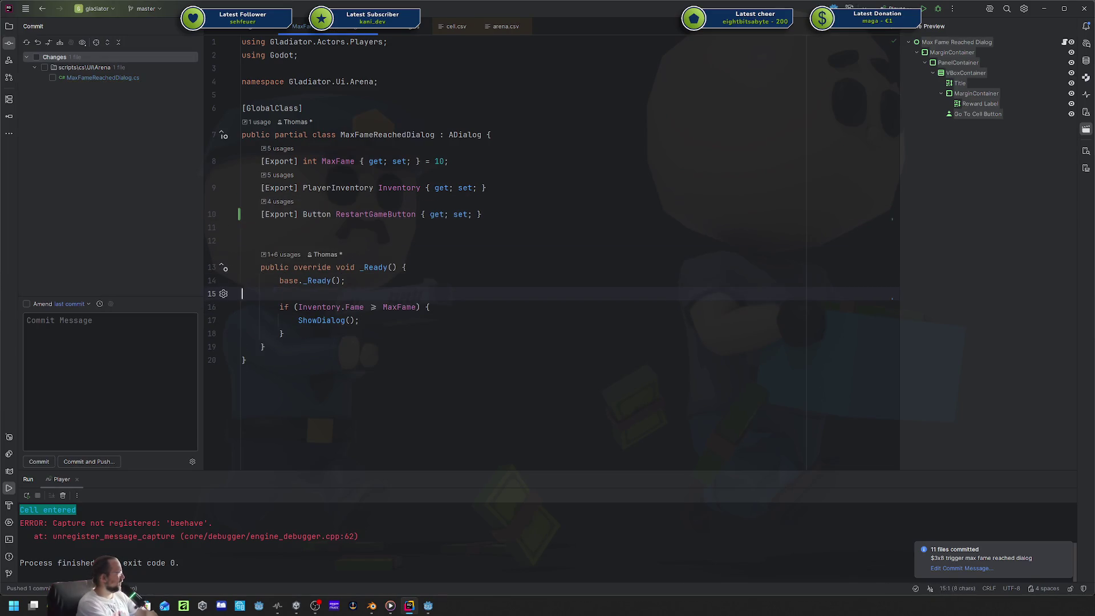
pyautogui.press('Delete')
pyautogui.hotkey('ctrl', 'z')
pyautogui.hotkey('ctrl', 'shift', 'j')
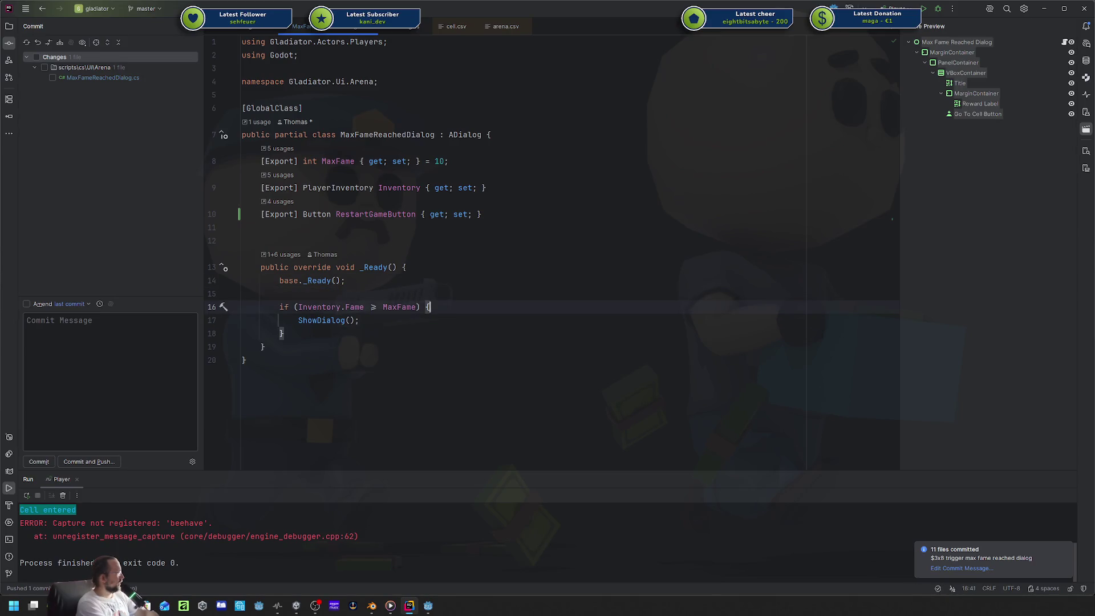
pyautogui.write('{')
pyautogui.press('Down')
pyautogui.press('Return')
pyautogui.press('BackSpace')
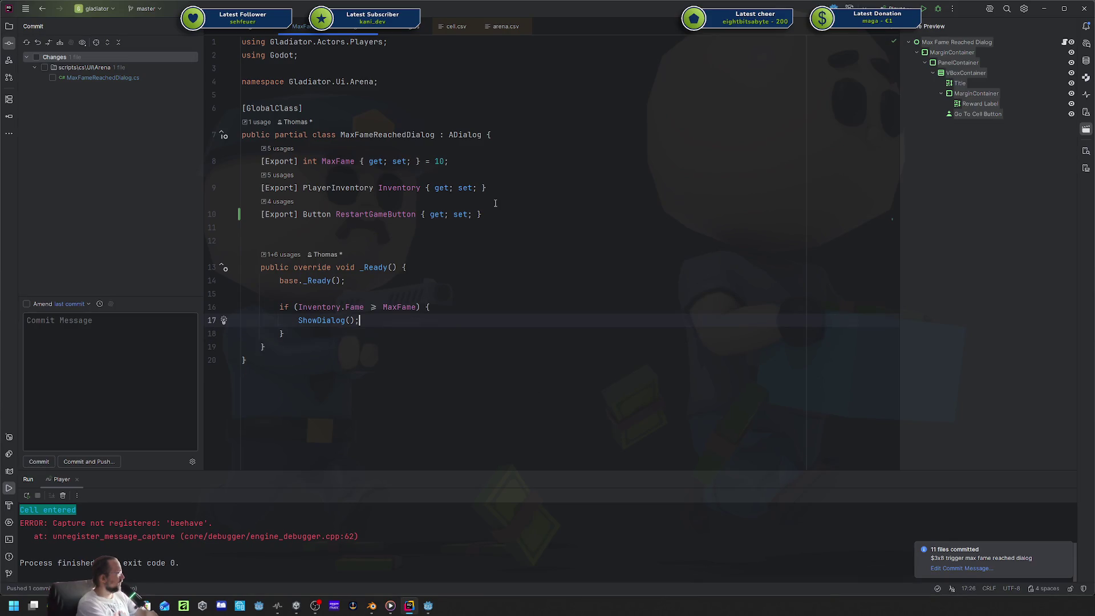
# Subscribe RestartGameButton.Pressed to Game.RestartGame on a new line after ShowDialog().
pyautogui.press('Return')
pyautogui.write('Rest')
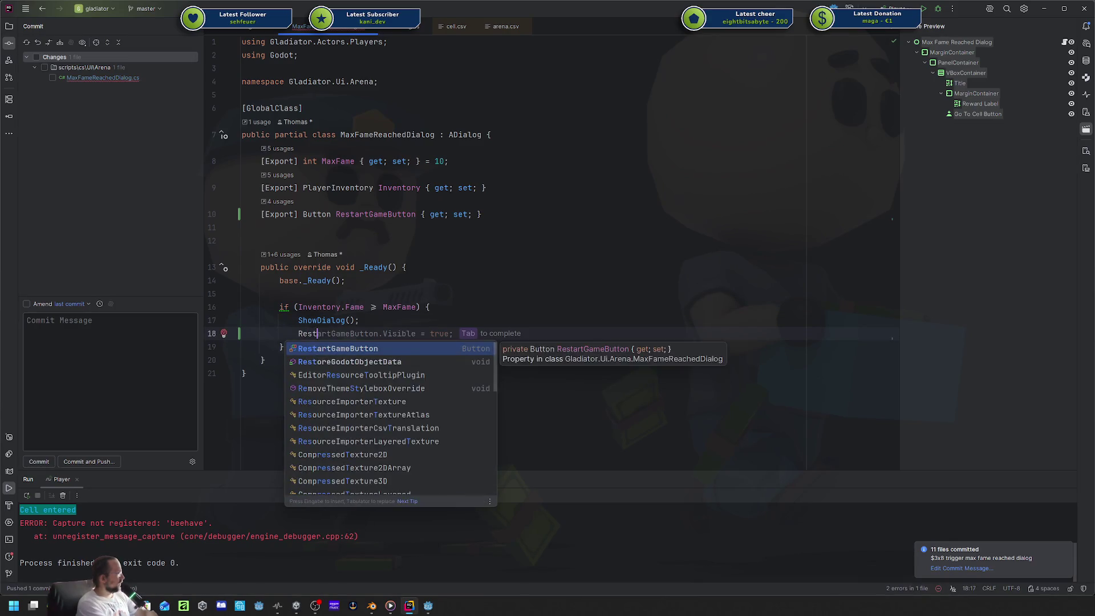
pyautogui.press('Return')
pyautogui.write('.')
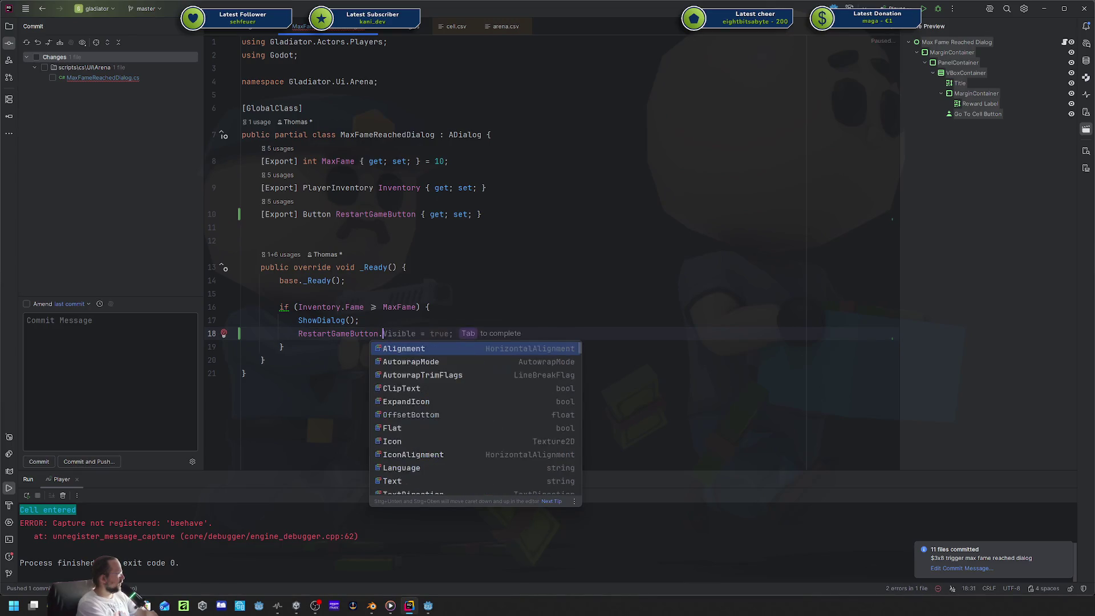
pyautogui.write('pre')
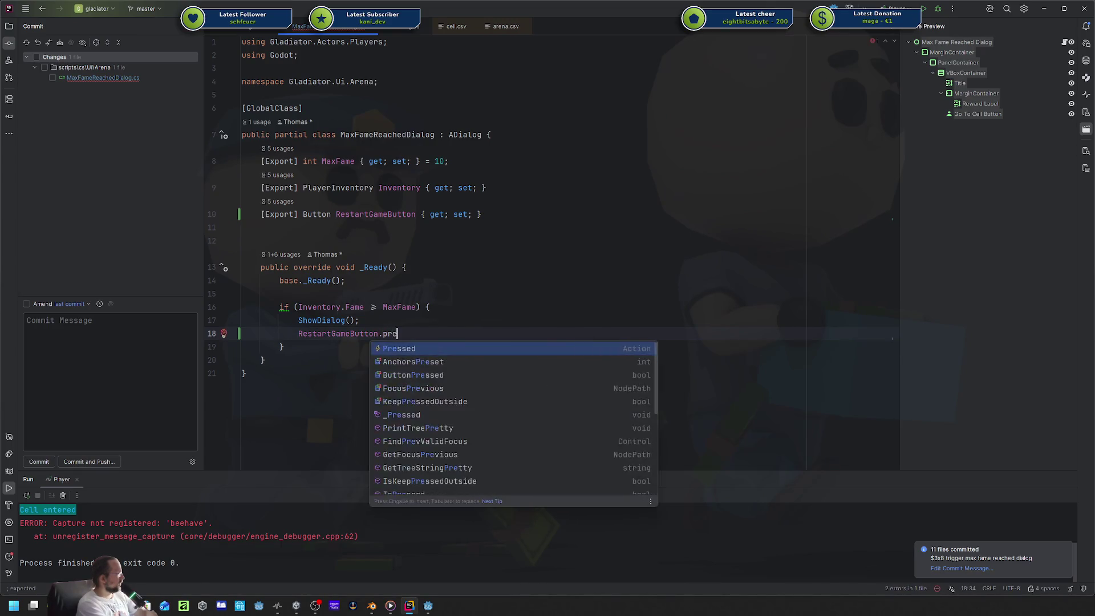
pyautogui.press('Return')
pyautogui.write('+= ')
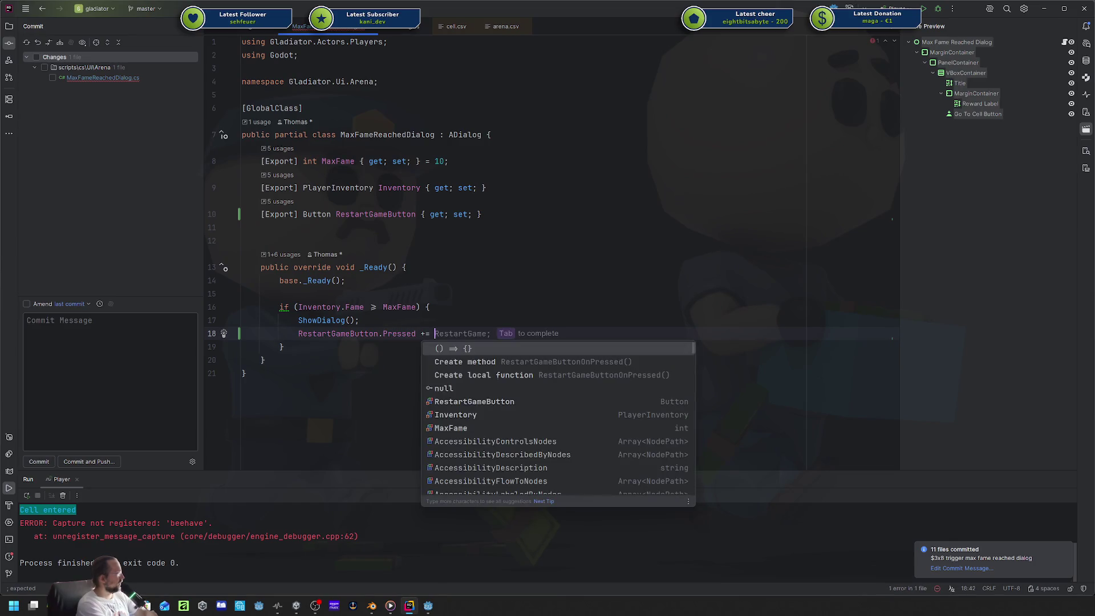
pyautogui.write('Game.')
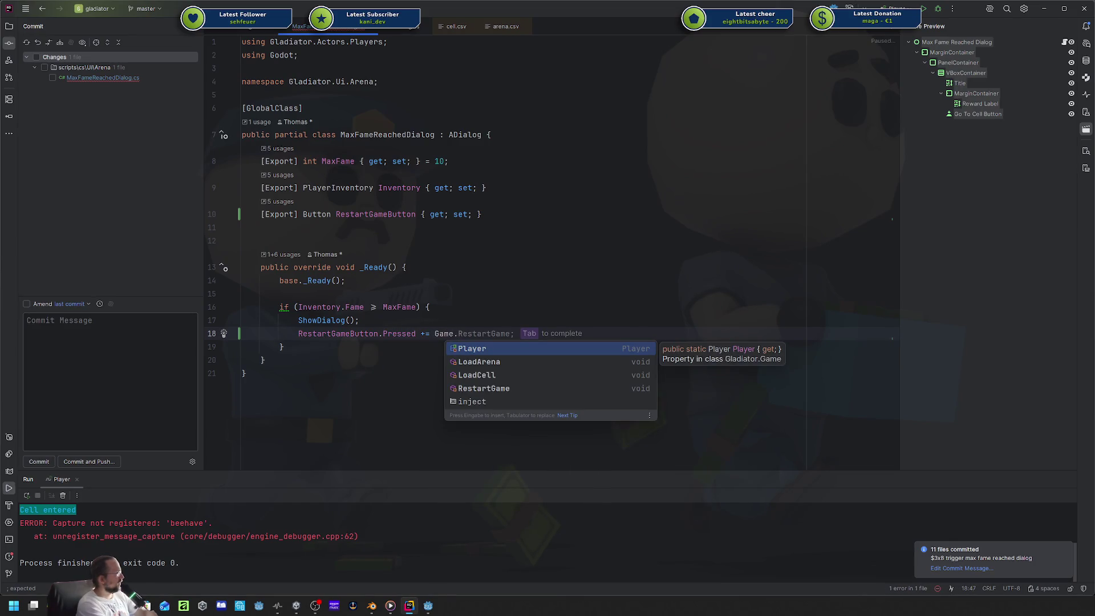
pyautogui.press('Down')
pyautogui.press('Down')
pyautogui.press('Down')
pyautogui.press('Return')
pyautogui.write(';')
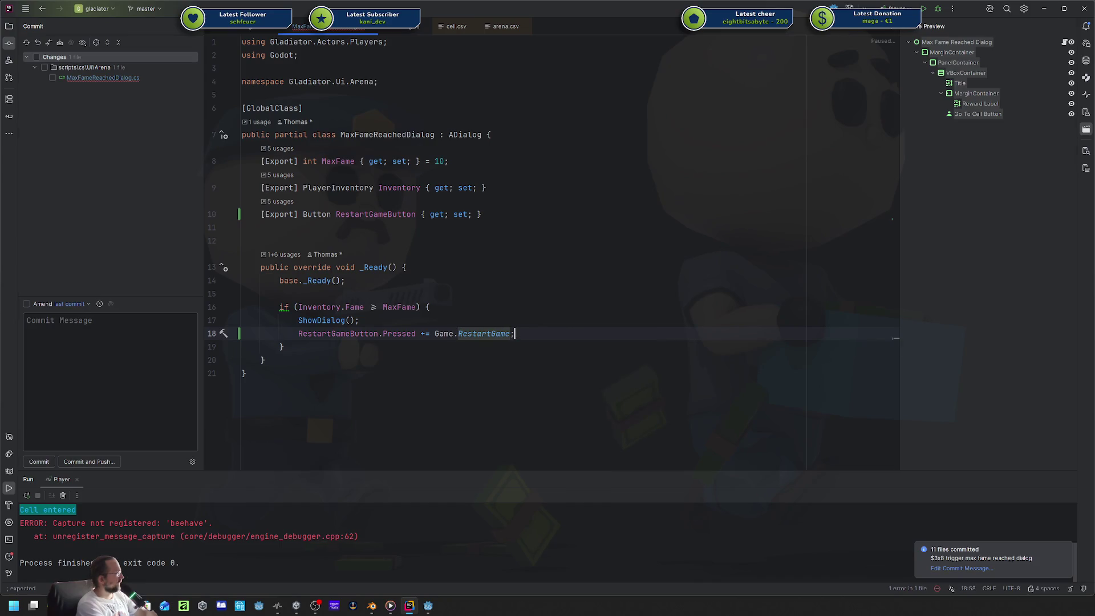
# Invert the fame check if statement into an early return.
pyautogui.press('Up')
pyautogui.press('Up')
pyautogui.press('Home')
pyautogui.hotkey('alt', 'Return')
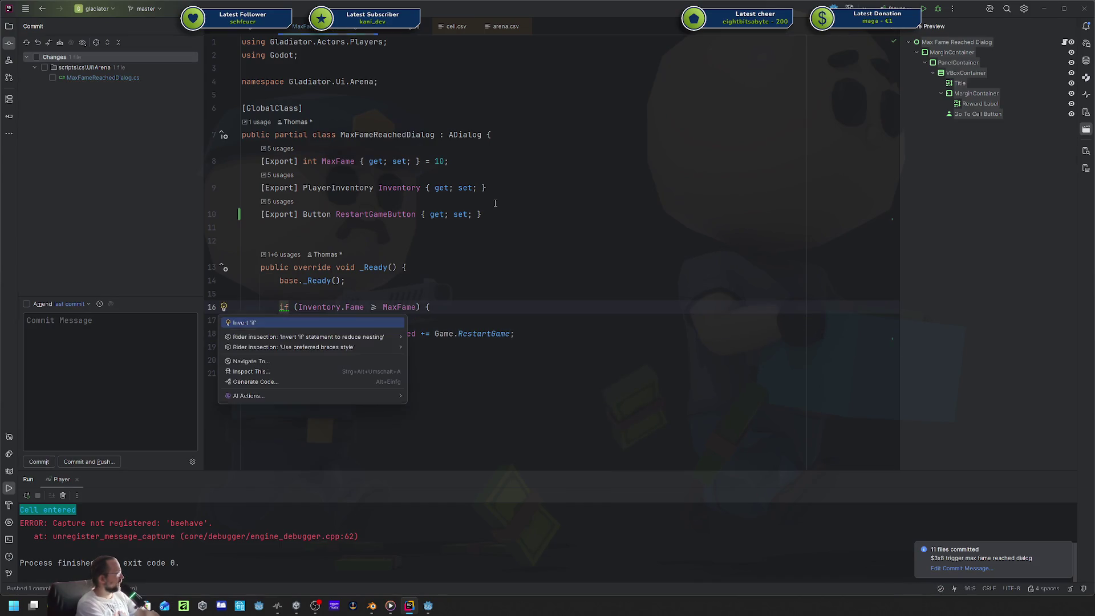
pyautogui.press('Return')
pyautogui.press('Down')
pyautogui.press('Return')
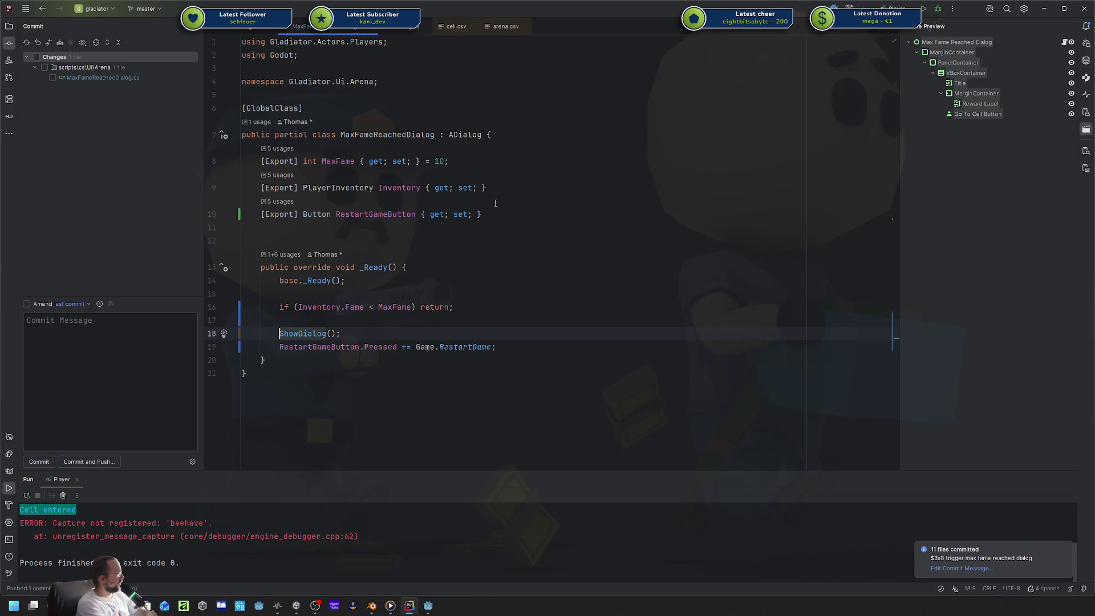
# Place the RestartGameButton.Pressed subscription above ShowDialog() in _Ready, then return to Godot.
pyautogui.hotkey('alt', 'shift', 'Down')
pyautogui.press('Up')
pyautogui.press('End')
pyautogui.press('Return')
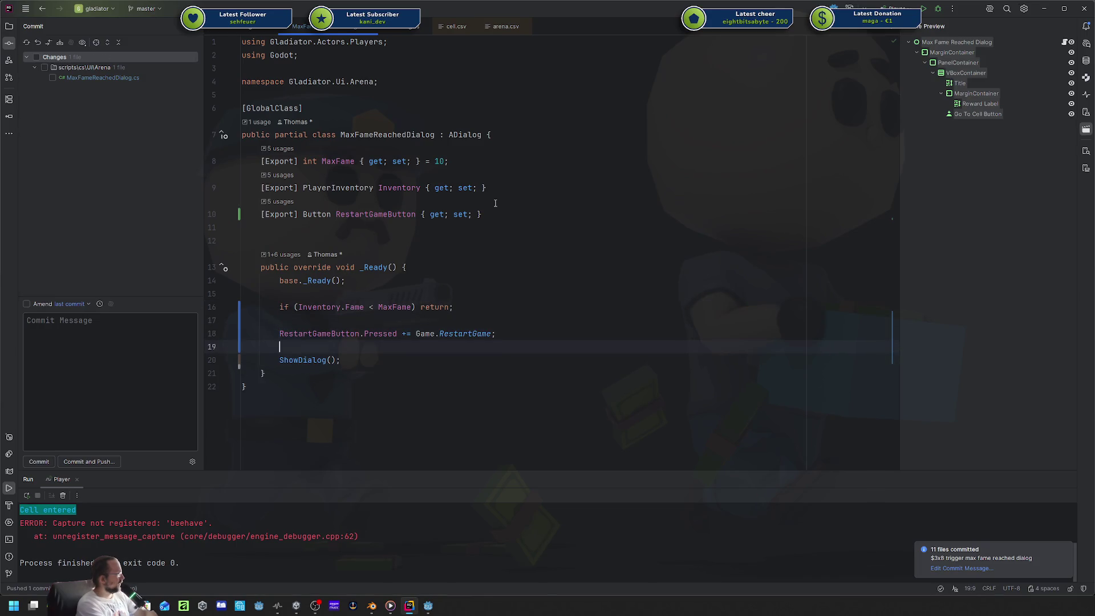
pyautogui.press('BackSpace')
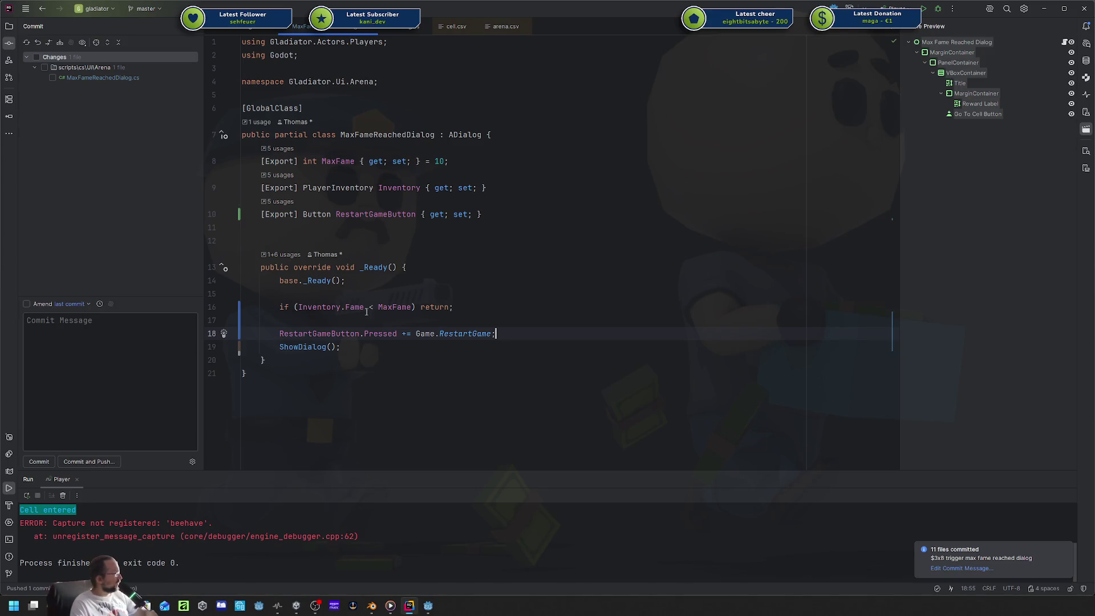
pyautogui.click(376, 320)
pyautogui.click(403, 348)
pyautogui.click(483, 265)
pyautogui.click(429, 606)
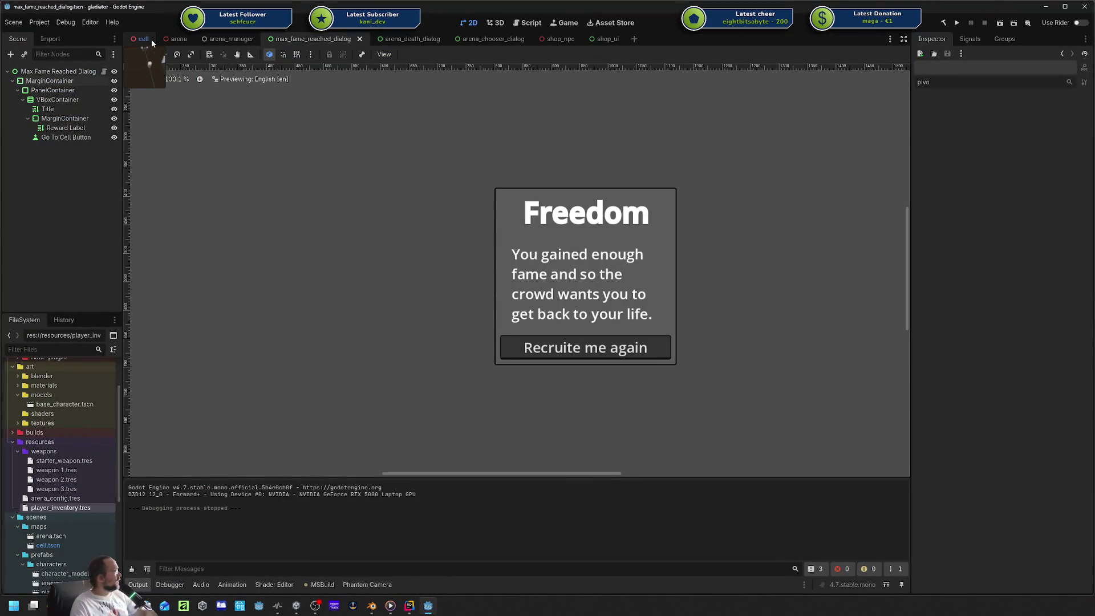
# Set the Max Fame Reached node's Max Fame to 0 and save the cell scene.
pyautogui.hotkey('alt', 'Tab')
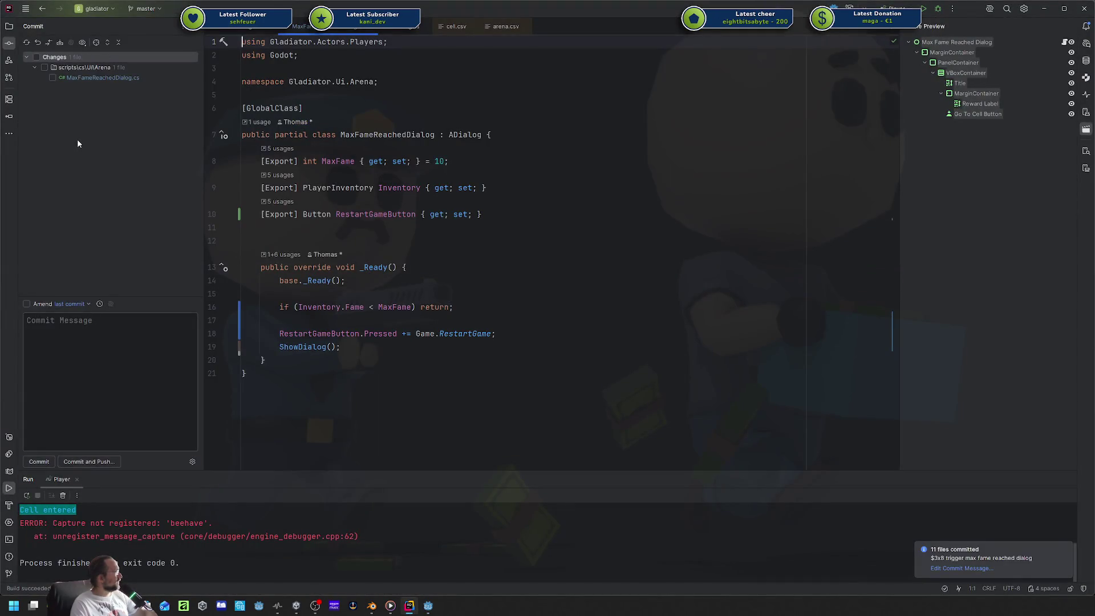
pyautogui.click(424, 605)
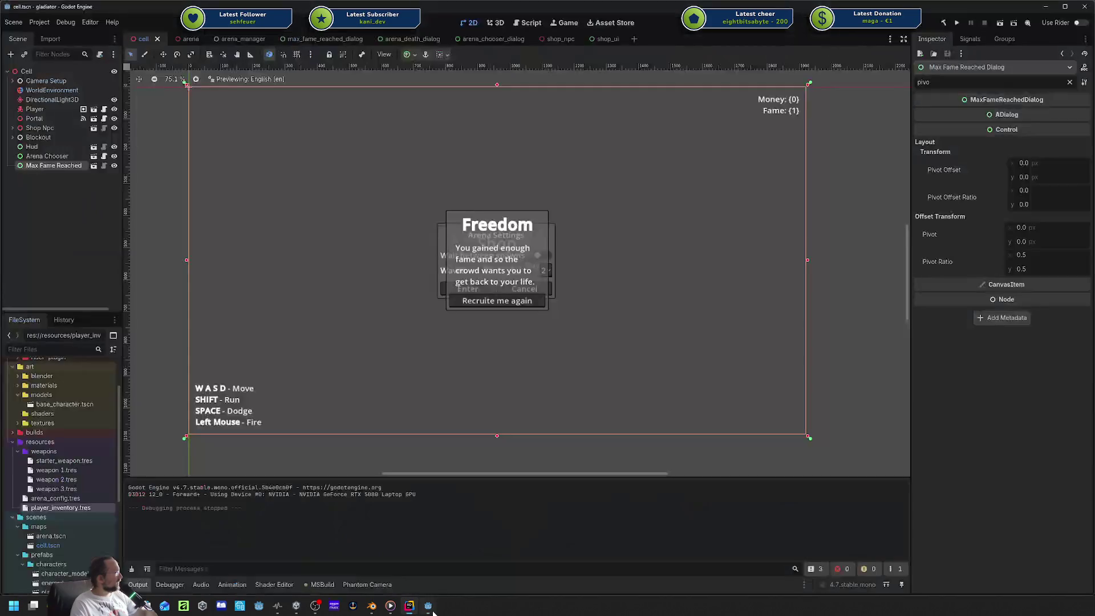
pyautogui.click(36, 73)
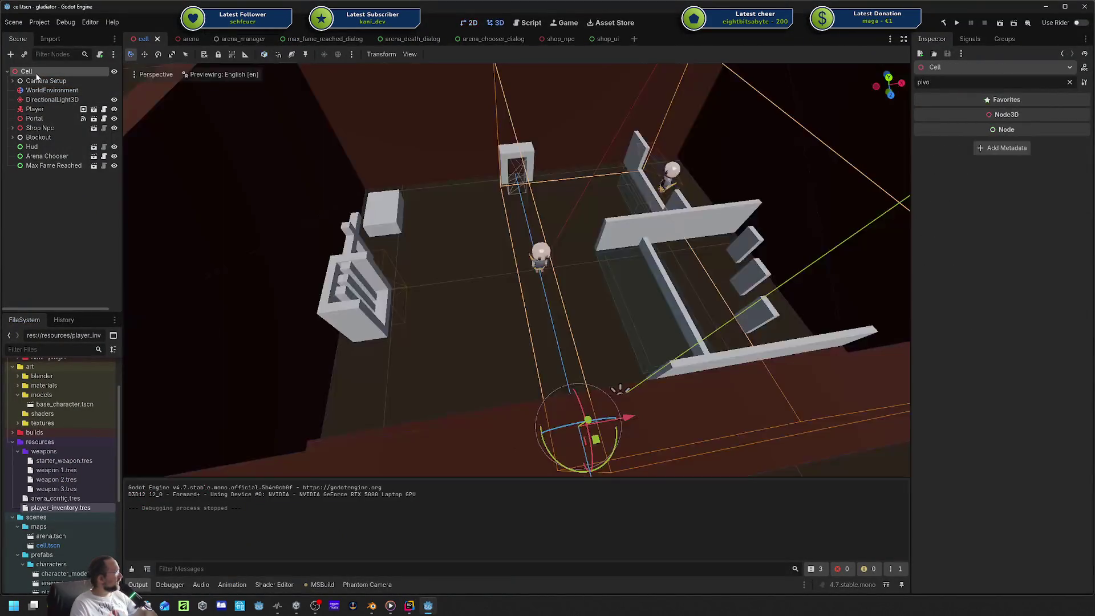
pyautogui.click(49, 168)
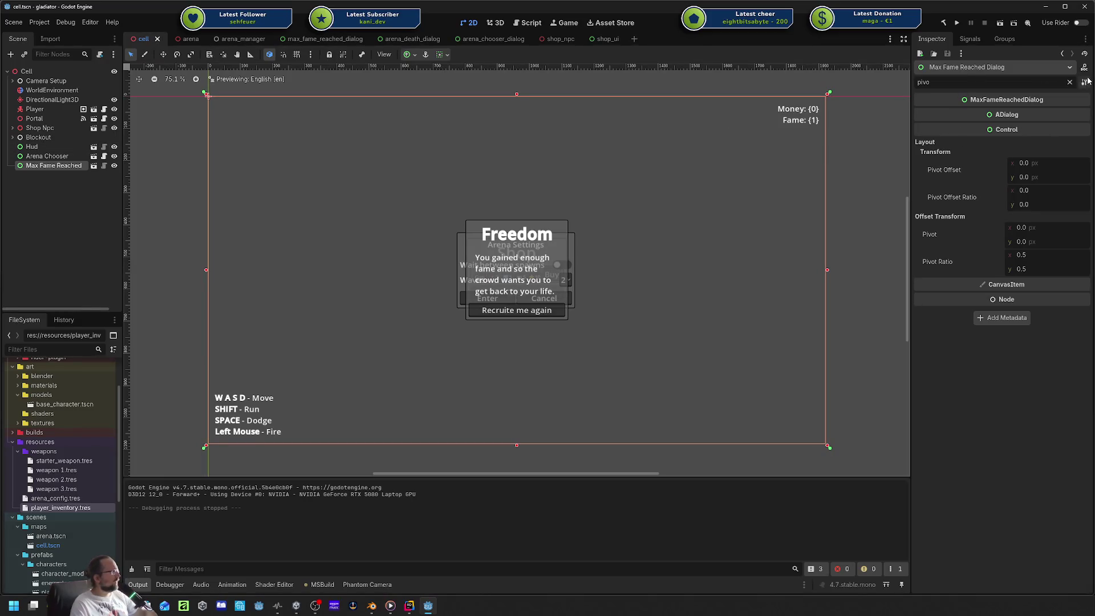
pyautogui.click(1070, 82)
pyautogui.click(1041, 114)
pyautogui.write('0')
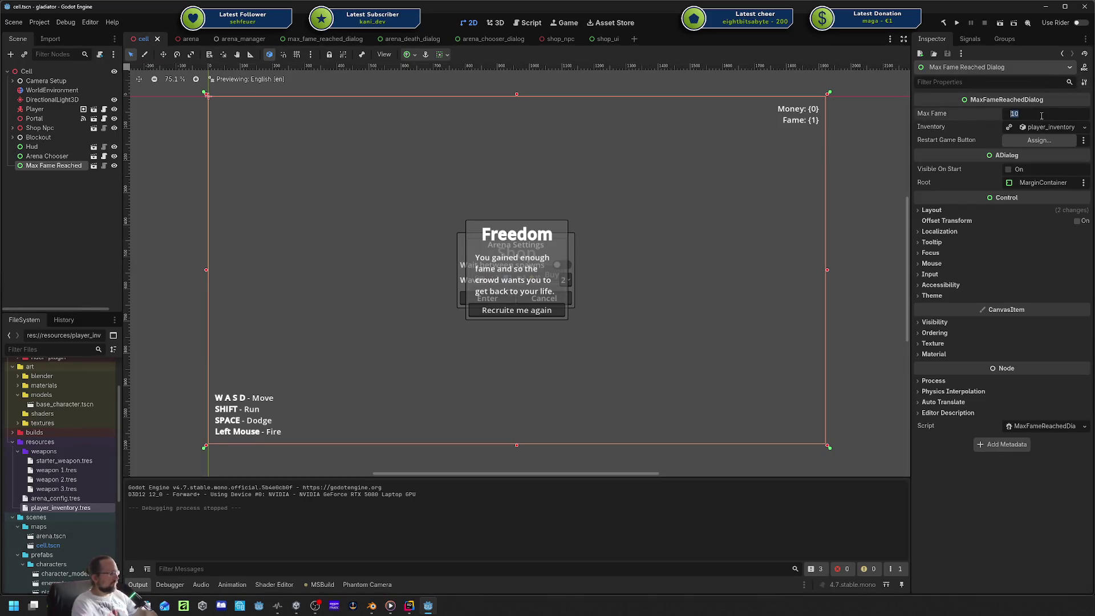
pyautogui.press('Return')
pyautogui.hotkey('ctrl', 's')
# Test-run the game, change Max Fame to -1, run it again, then stop it.
pyautogui.click(958, 22)
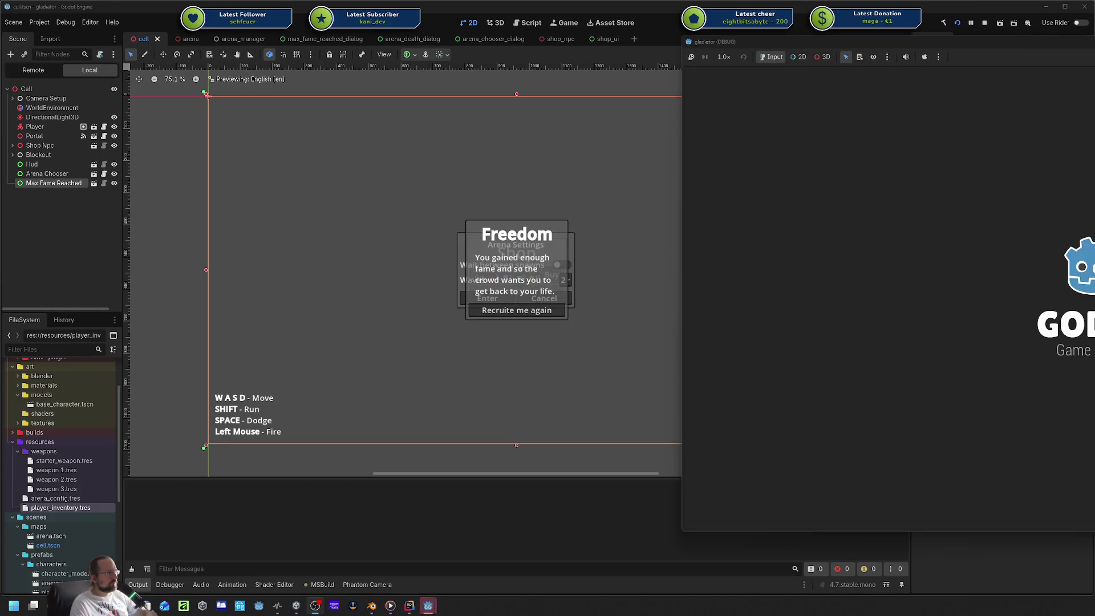
pyautogui.moveTo(1001, 43)
pyautogui.mouseDown()
pyautogui.moveTo(574, 93)
pyautogui.moveTo(448, 59)
pyautogui.mouseUp()
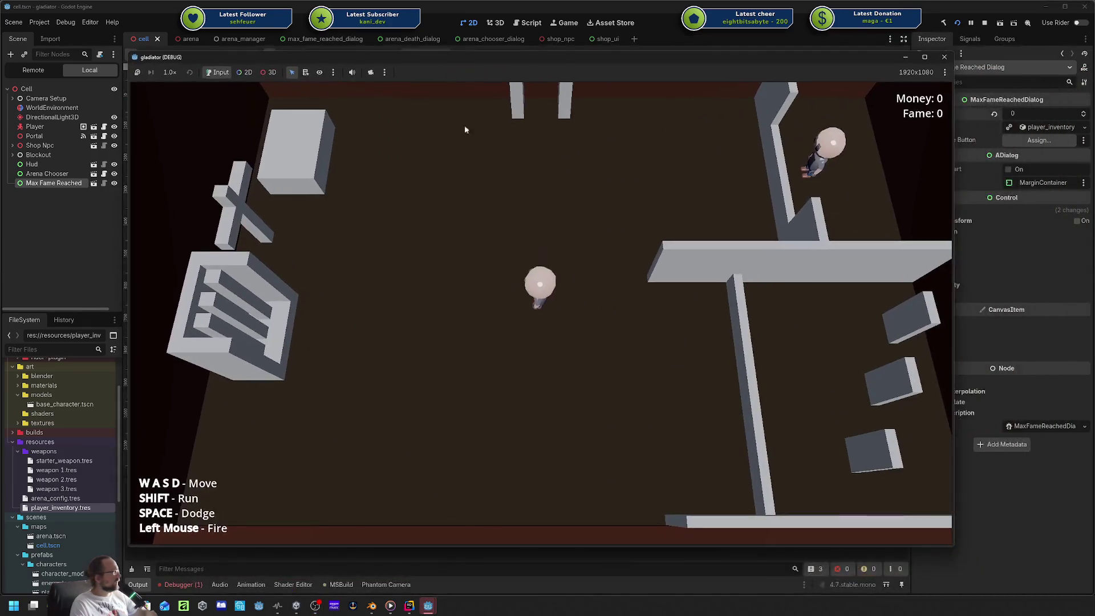
pyautogui.click(944, 58)
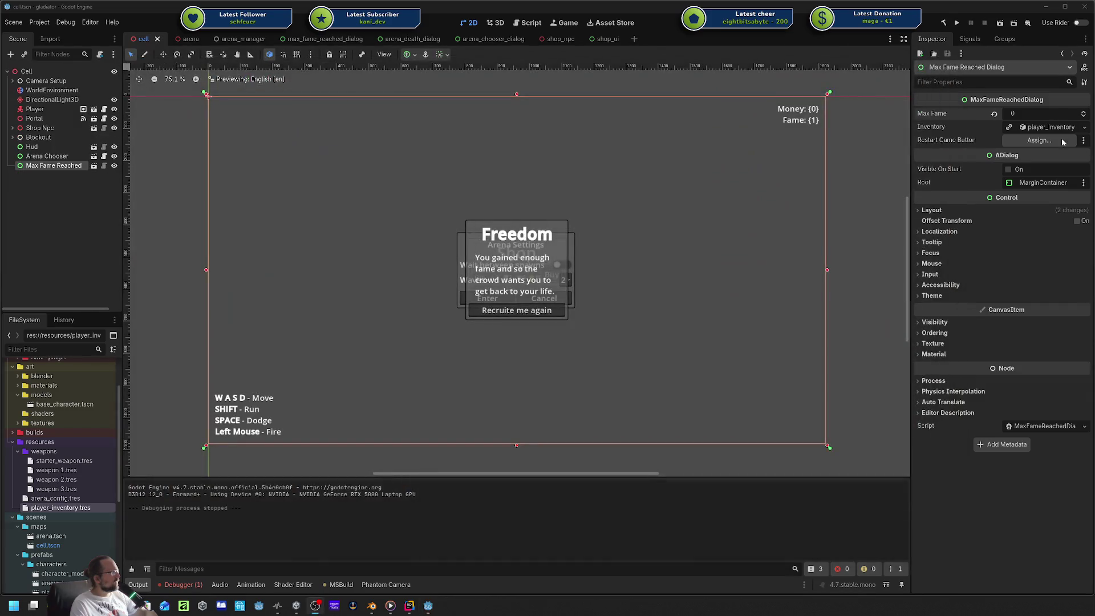
pyautogui.click(1045, 114)
pyautogui.write('1')
pyautogui.press('Return')
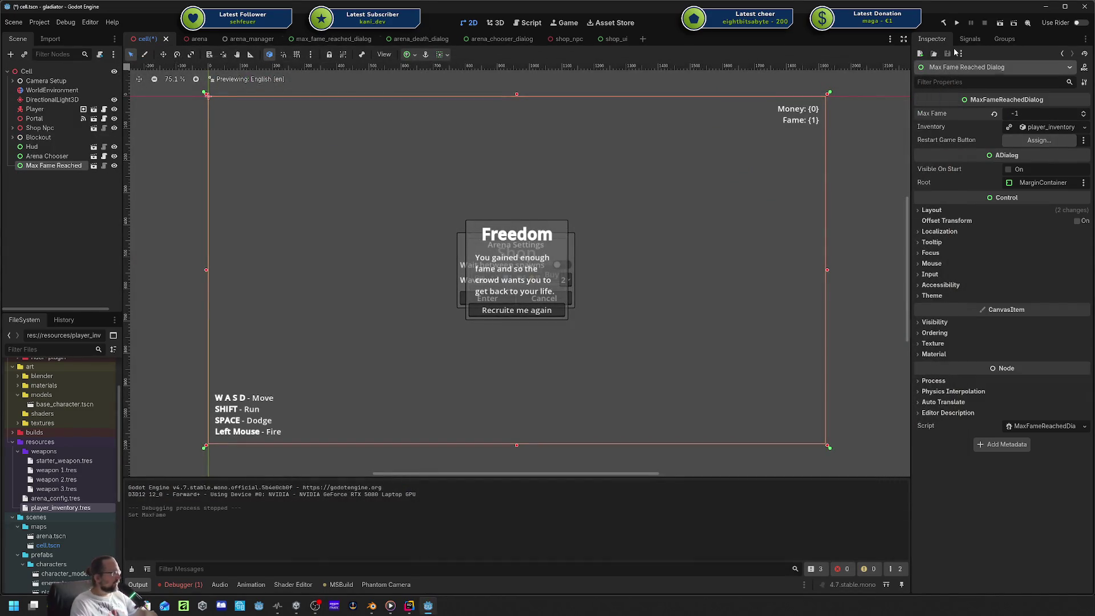
pyautogui.click(956, 26)
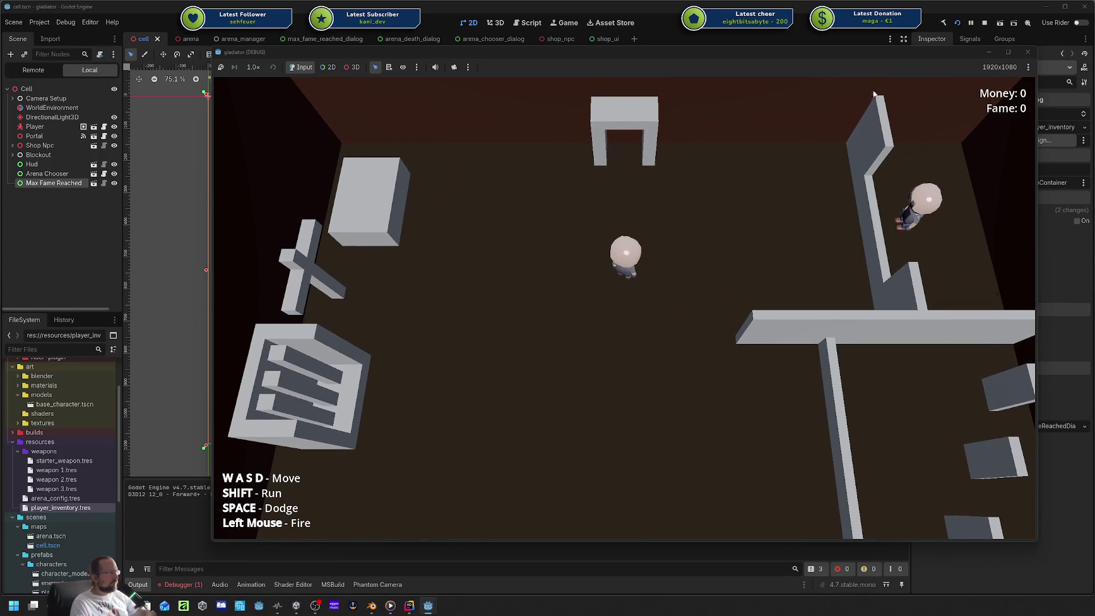
pyautogui.click(1027, 51)
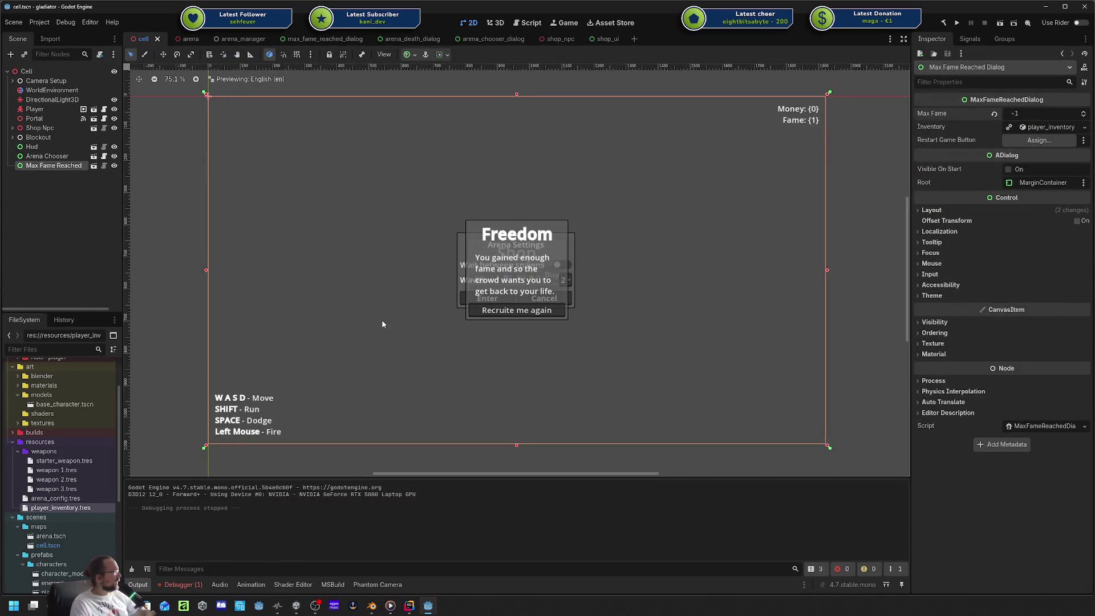
pyautogui.click(416, 609)
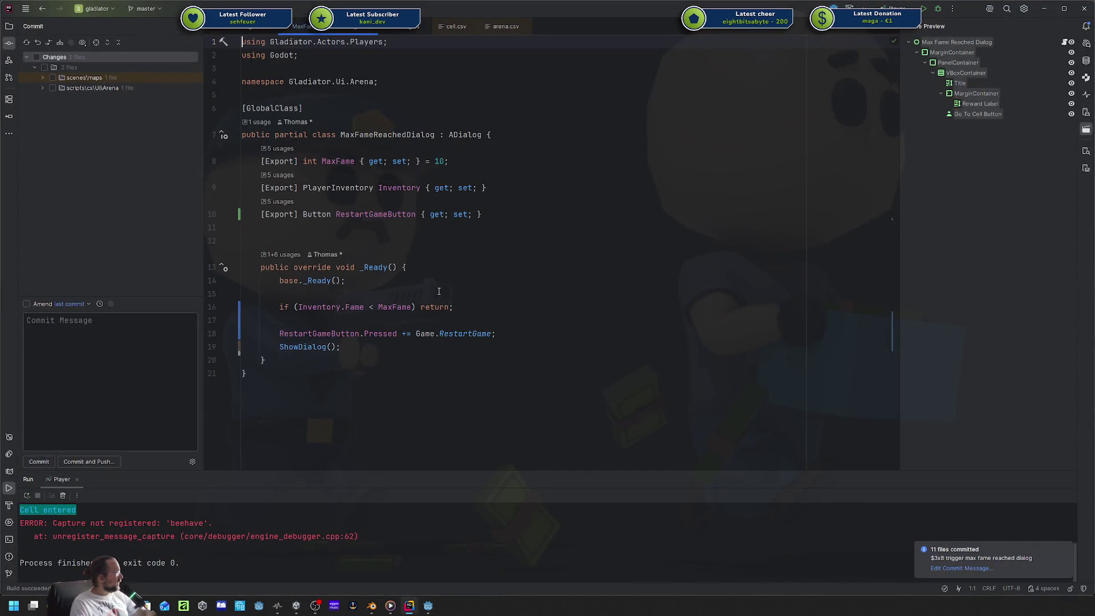
# Inspect Inventory, Fame and MaxFame in the line 16 fame check, then go back to Godot.
pyautogui.doubleClick(393, 306)
pyautogui.click(440, 262)
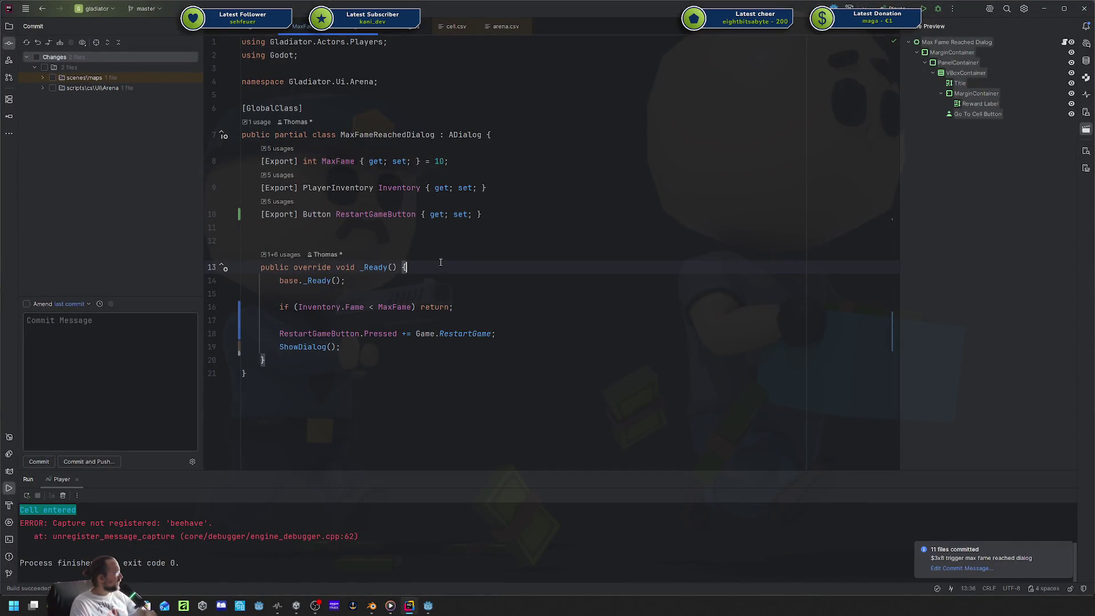
pyautogui.doubleClick(322, 307)
pyautogui.doubleClick(354, 306)
pyautogui.click(374, 307)
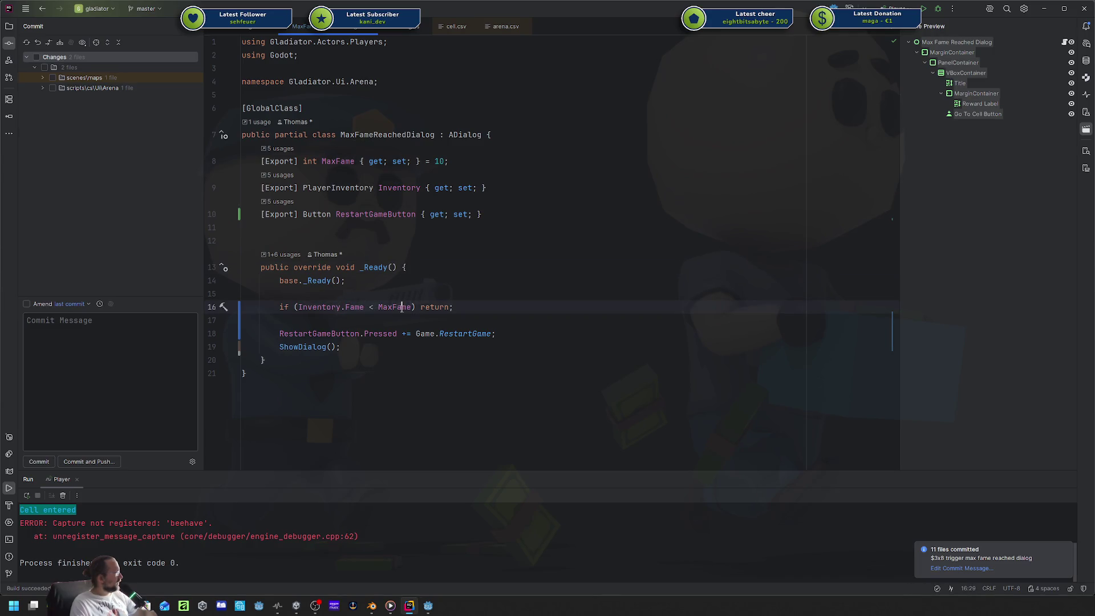
pyautogui.doubleClick(402, 308)
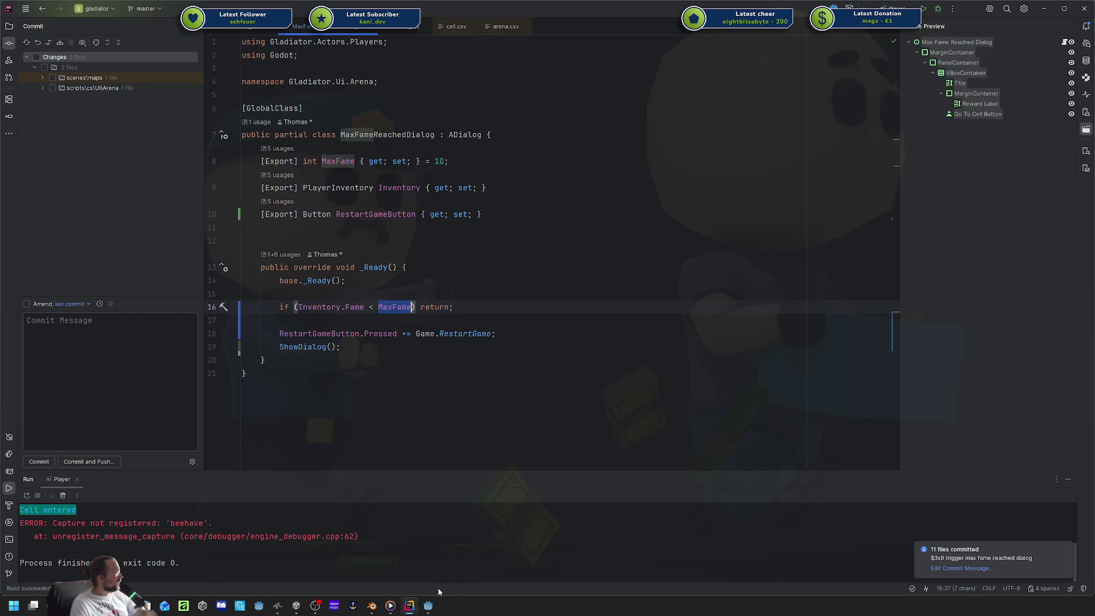
pyautogui.click(428, 603)
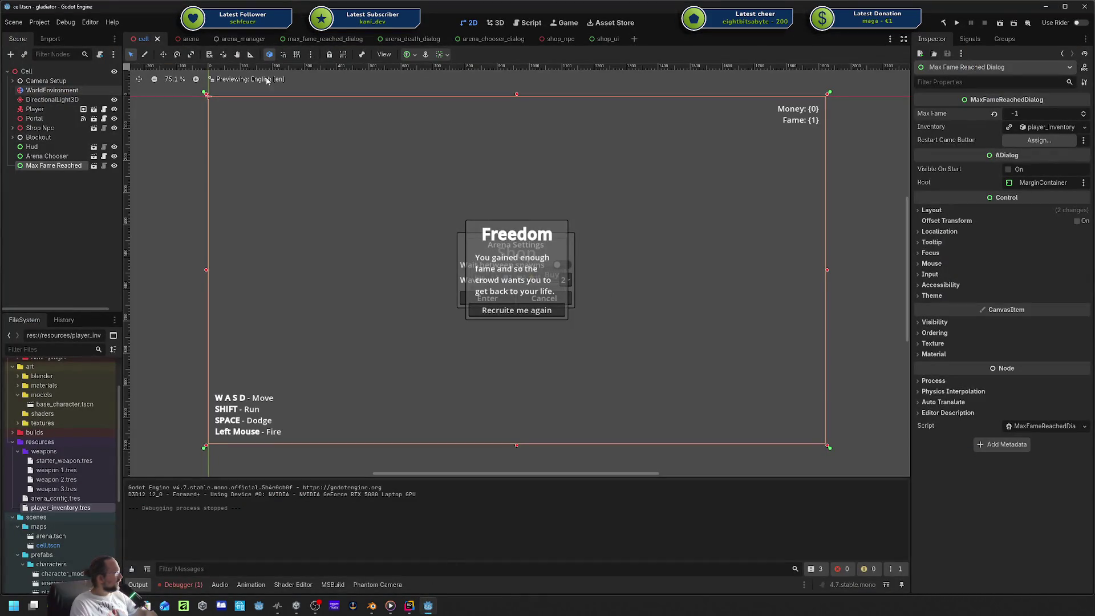
# Launch and close a quick test run, then open the max_fame_reached_dialog scene.
pyautogui.click(1023, 116)
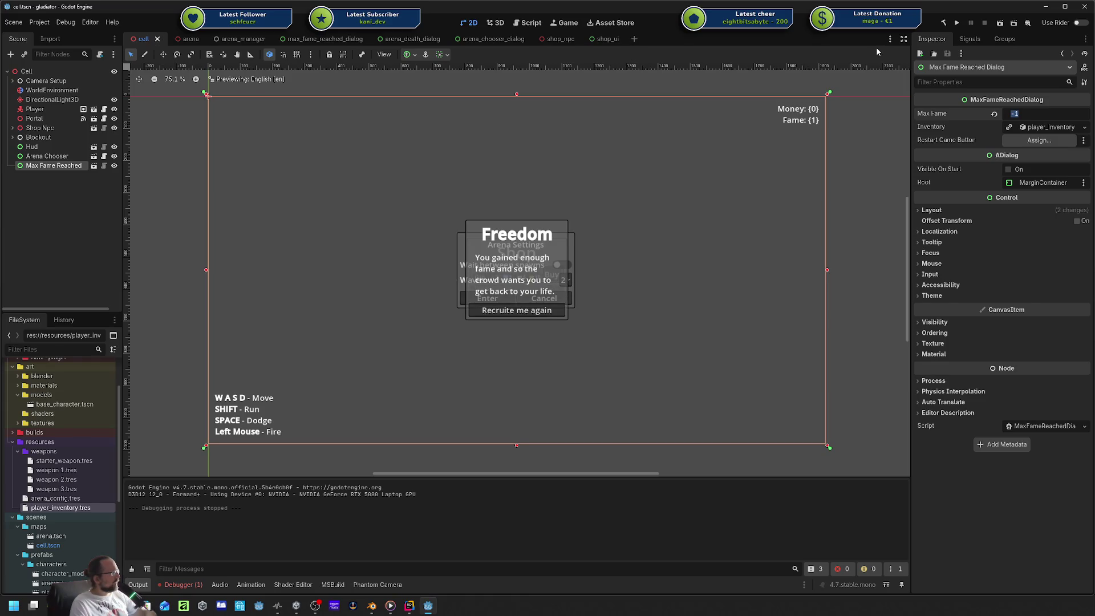
pyautogui.click(959, 26)
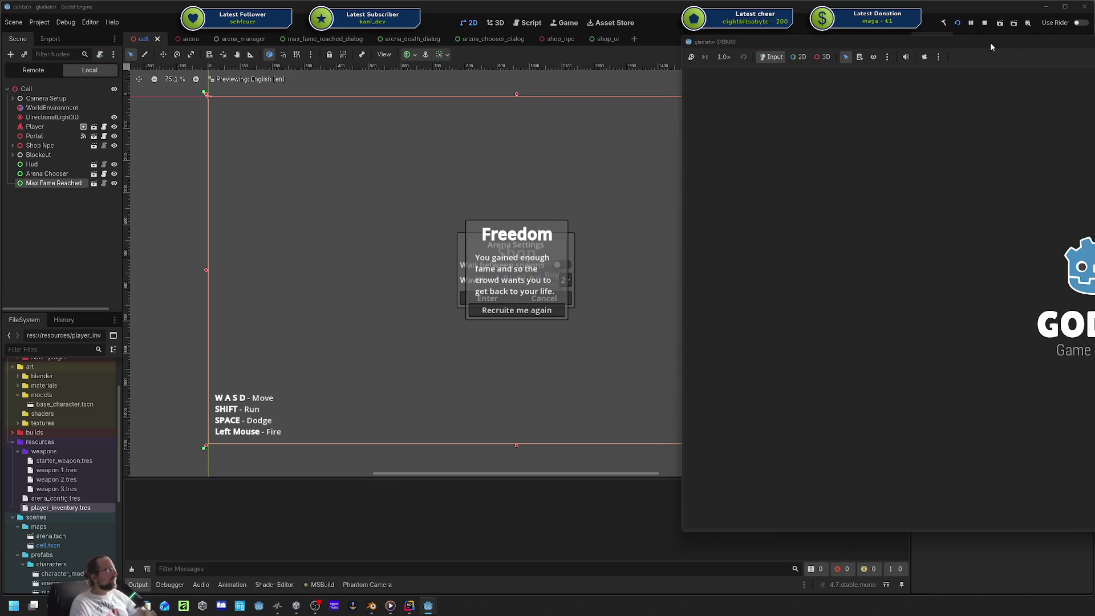
pyautogui.click(1082, 37)
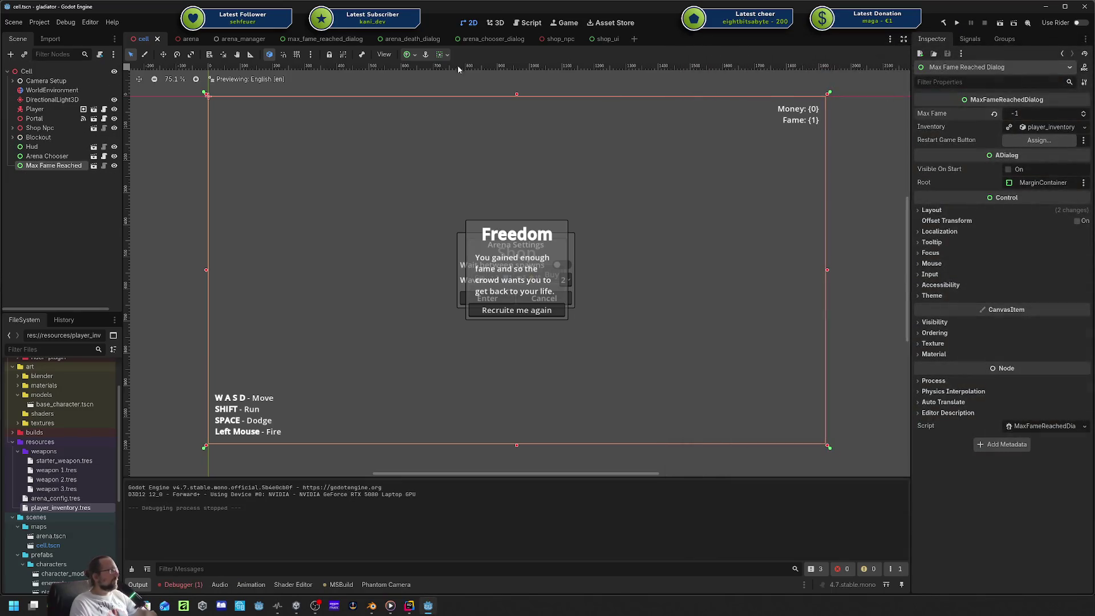
pyautogui.click(94, 166)
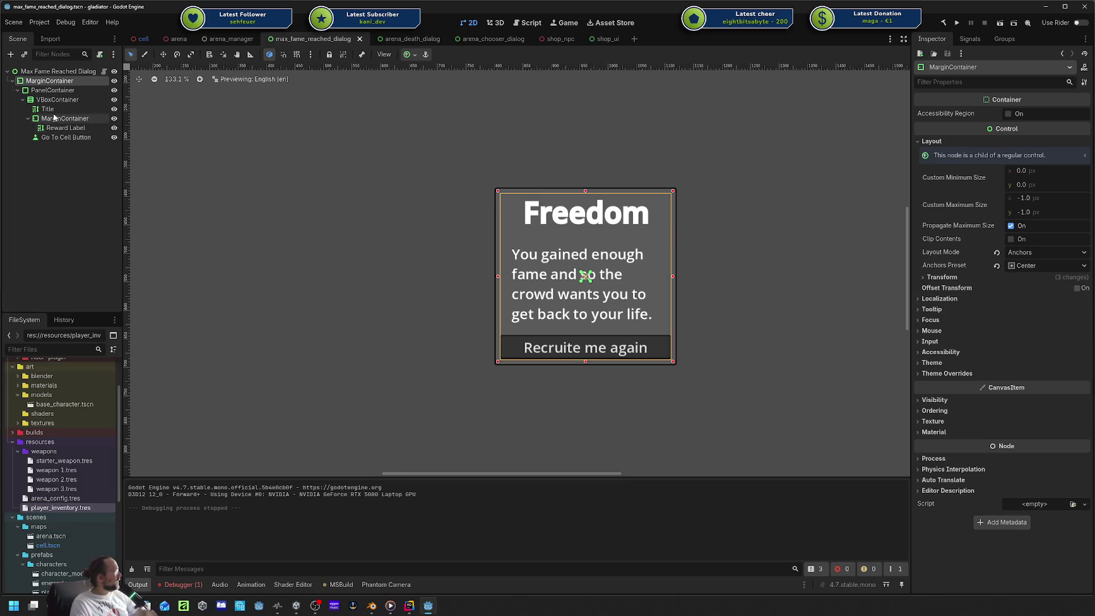
# Rename Go To Cell Button to Restart Game Button and assign it to the root's Restart Game Button property.
pyautogui.moveTo(807, 140)
pyautogui.mouseDown()
pyautogui.moveTo(627, 159)
pyautogui.moveTo(52, 162)
pyautogui.moveTo(62, 140)
pyautogui.mouseUp()
pyautogui.doubleClick(65, 138)
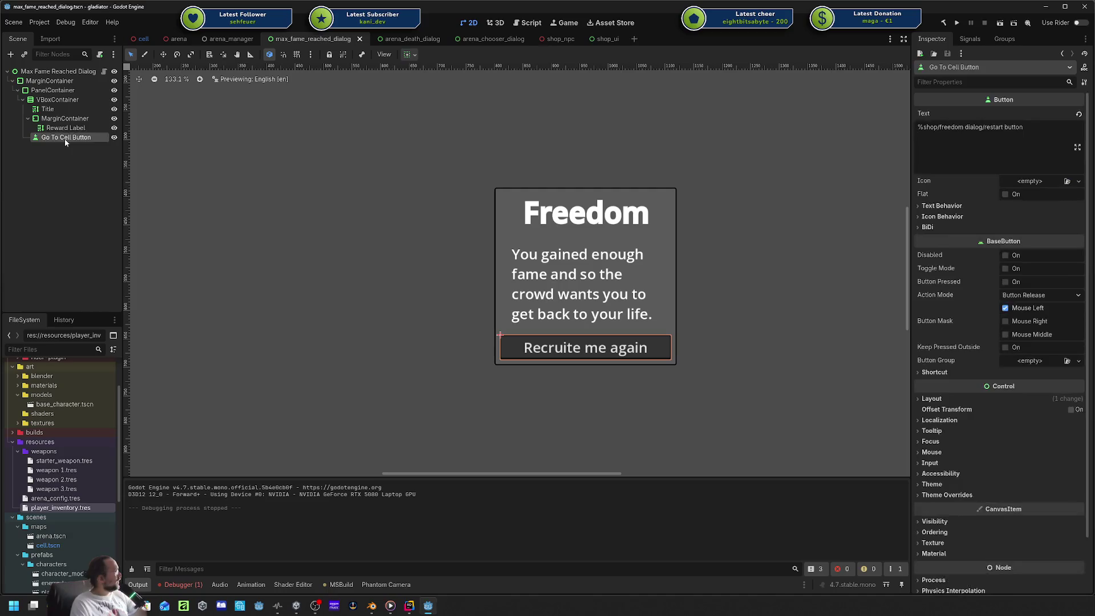
pyautogui.write('Restar')
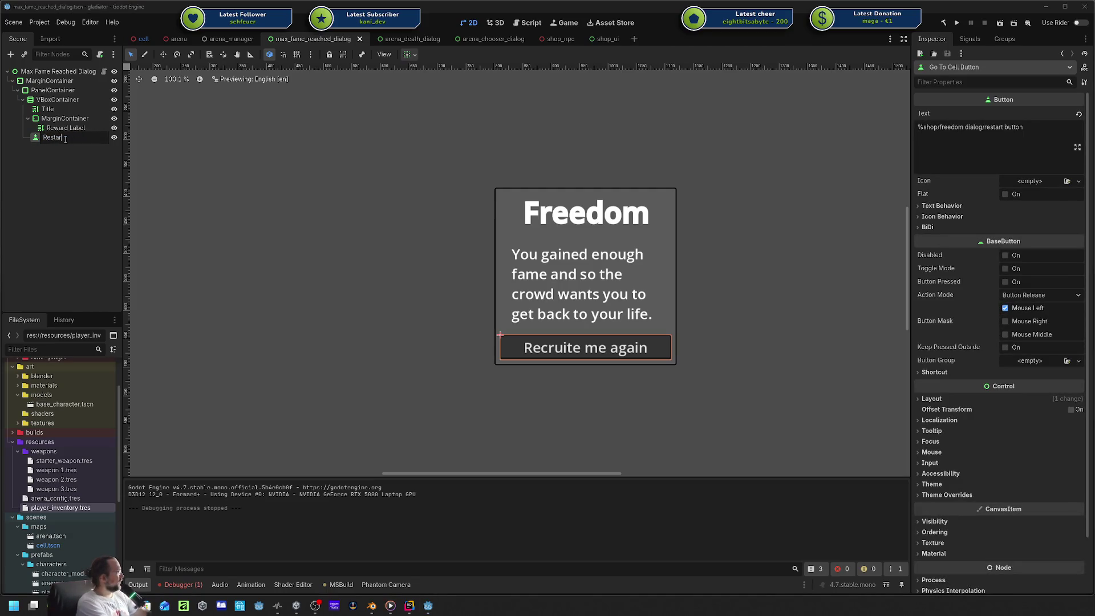
pyautogui.write('ton')
pyautogui.press('Return')
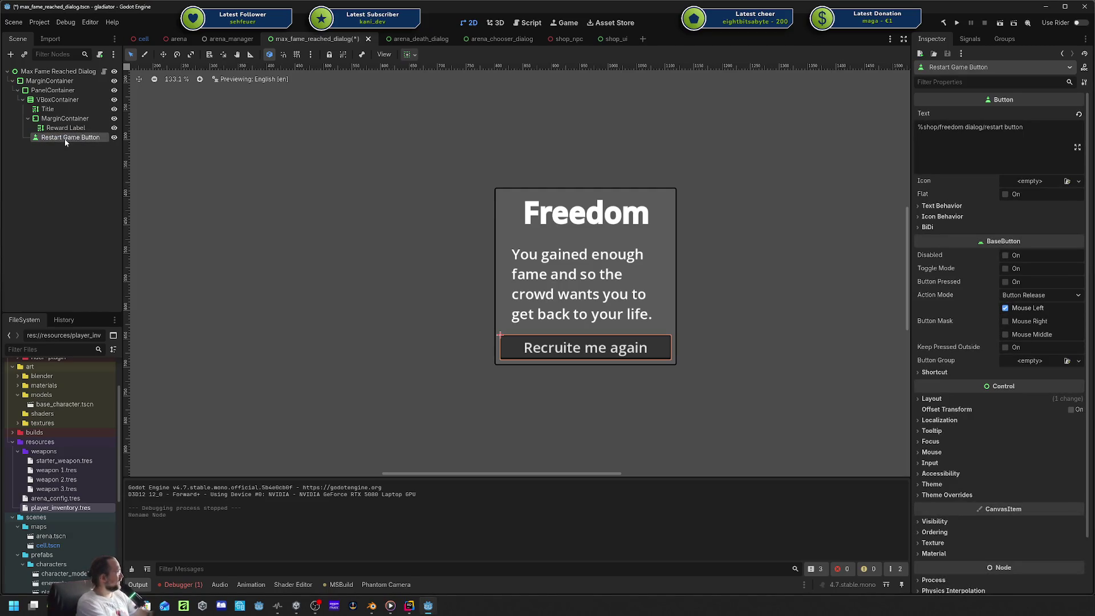
pyautogui.click(57, 71)
pyautogui.moveTo(63, 138)
pyautogui.mouseDown()
pyautogui.moveTo(489, 110)
pyautogui.moveTo(1040, 144)
pyautogui.mouseUp()
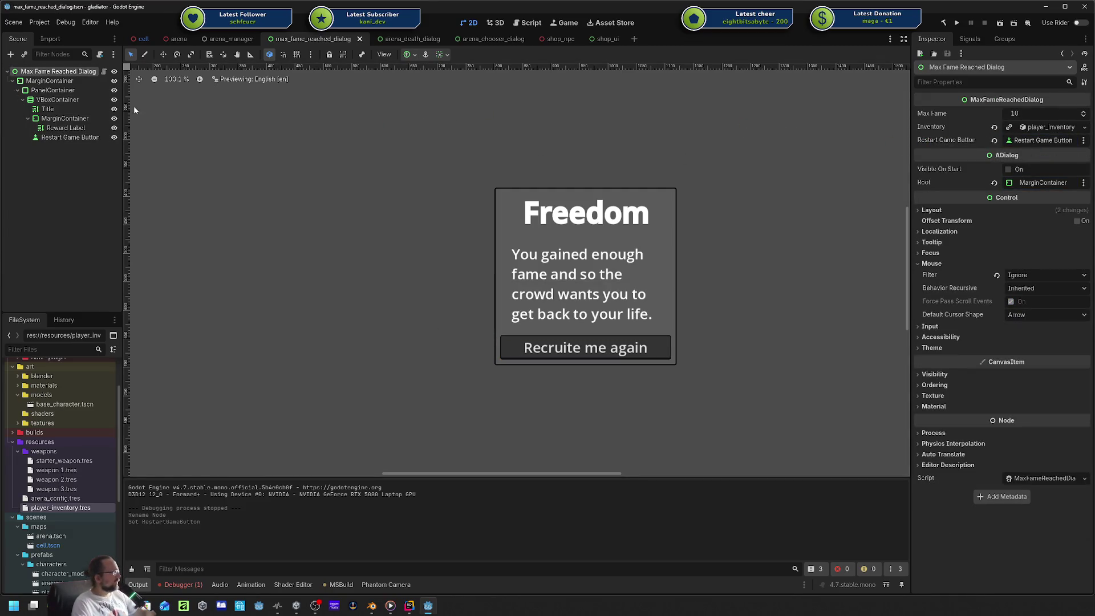
pyautogui.click(145, 41)
# Run the game and set player_inventory's Money to 1212 and Fame to 12.
pyautogui.click(957, 24)
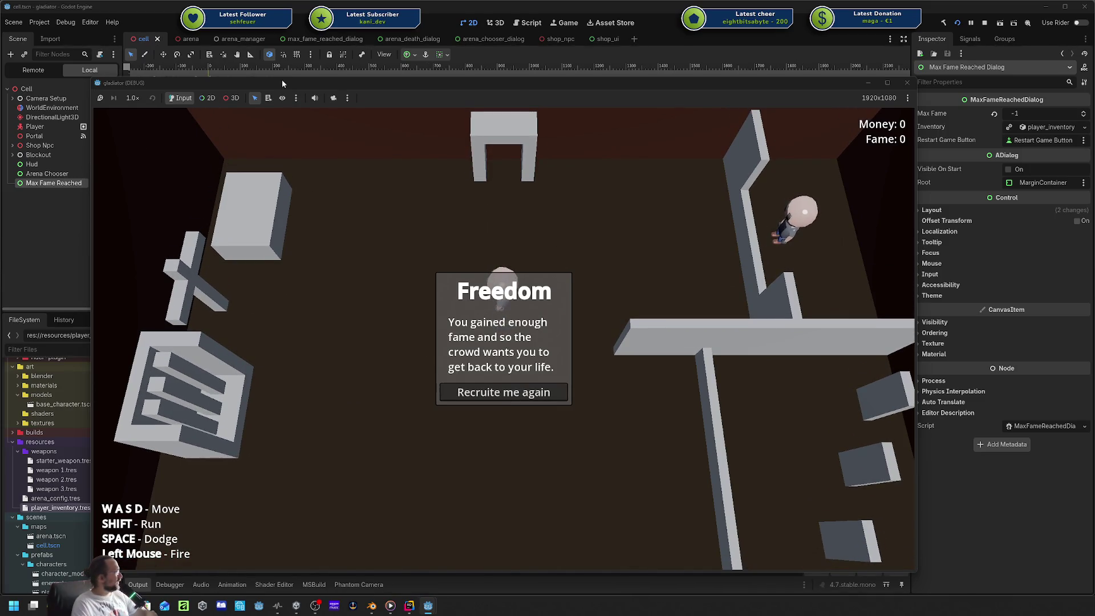
pyautogui.scroll(3, 81, 411)
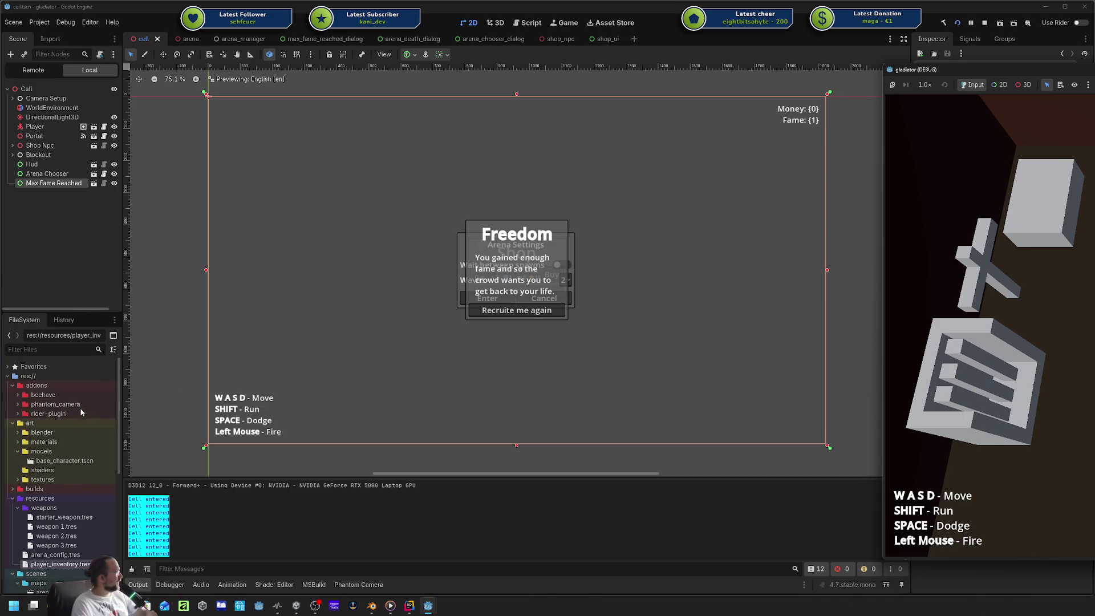
pyautogui.click(52, 563)
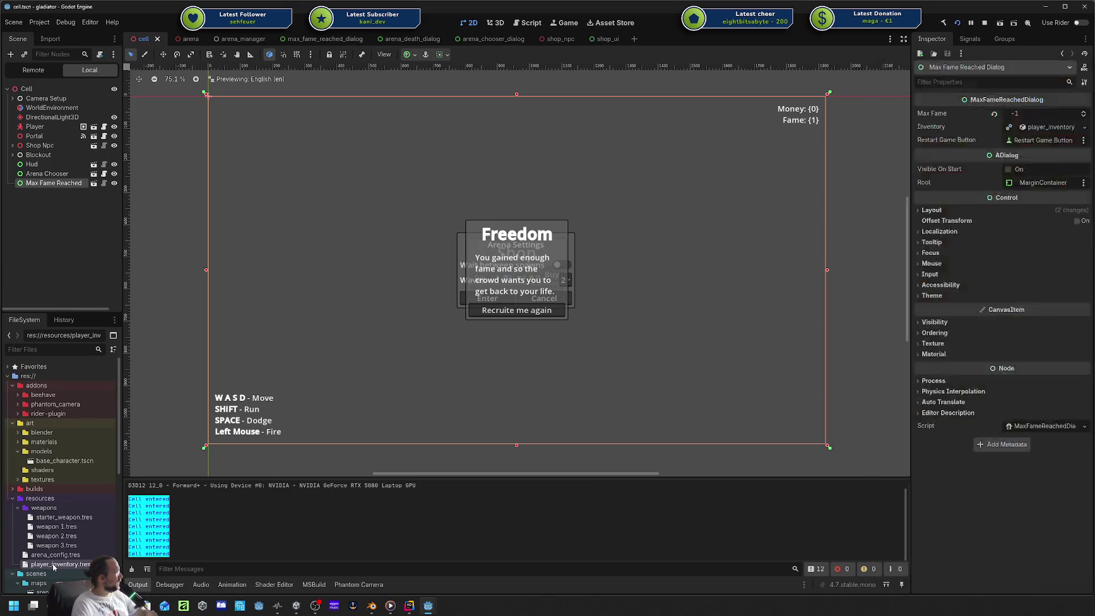
pyautogui.click(1028, 127)
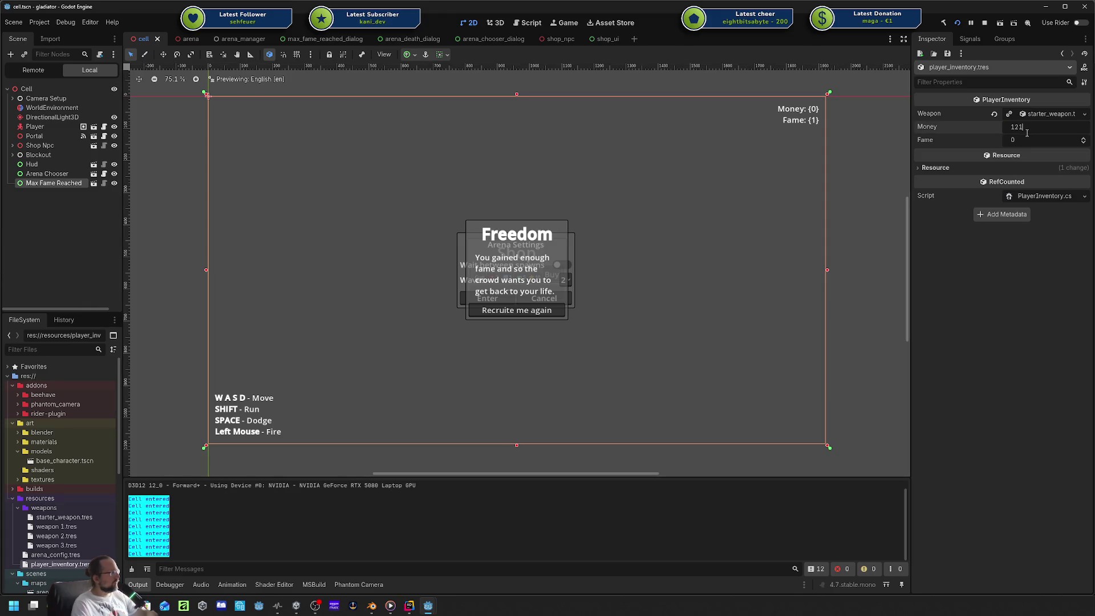
pyautogui.write('2')
pyautogui.press('Tab')
pyautogui.write('1')
pyautogui.press('Return')
# In the running game, press Recruite me on the Freedom dialog to reset both values, then stop the game.
pyautogui.hotkey('alt', 'Tab')
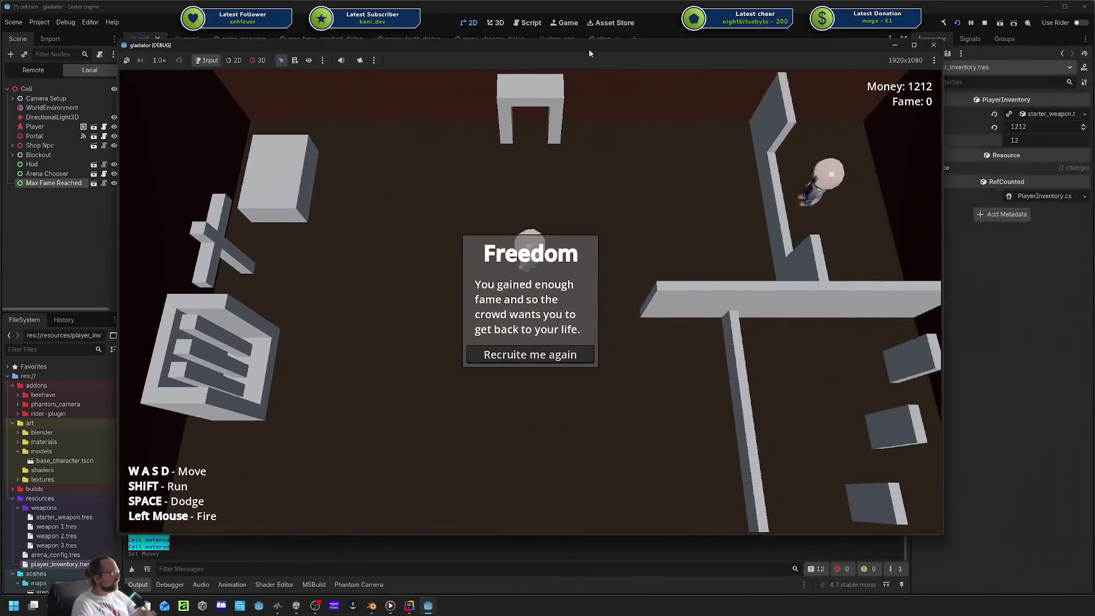
pyautogui.hotkey('alt', 'Tab')
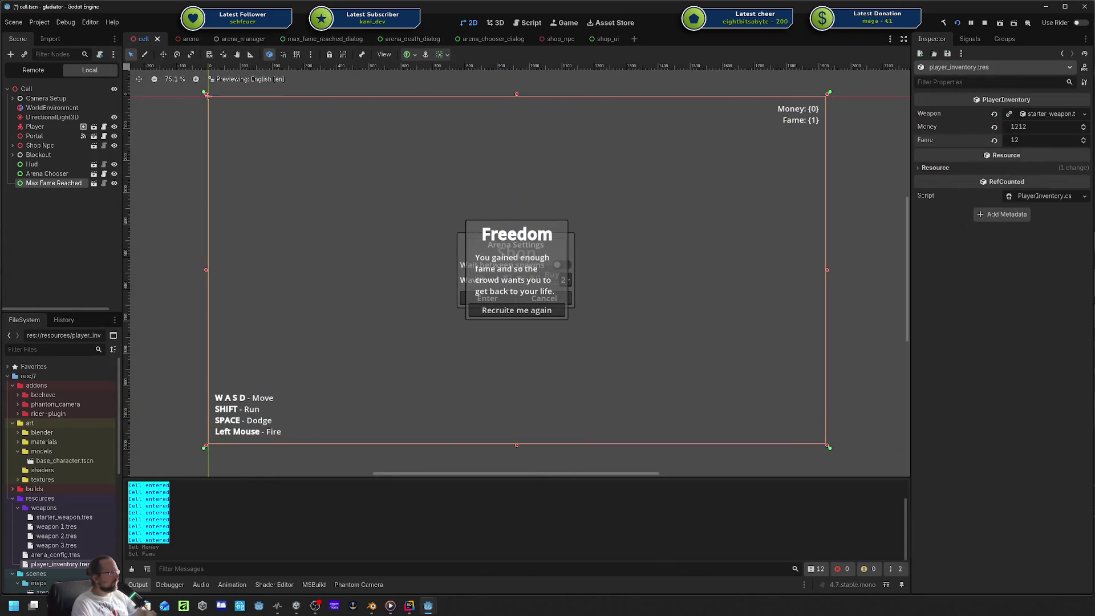
pyautogui.hotkey('alt', 'Tab')
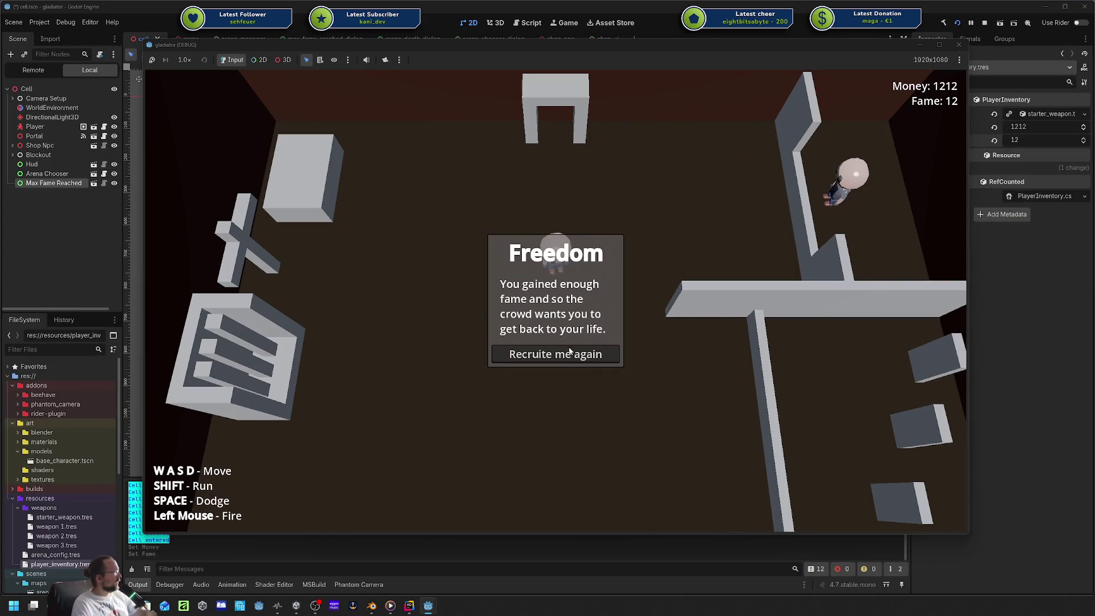
pyautogui.click(569, 351)
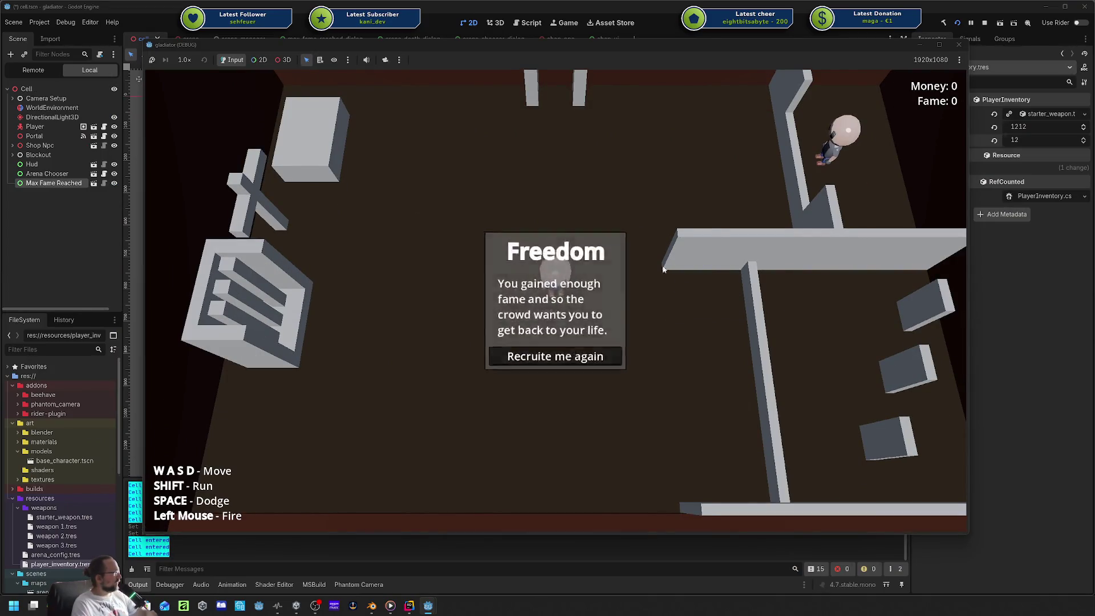
pyautogui.click(958, 45)
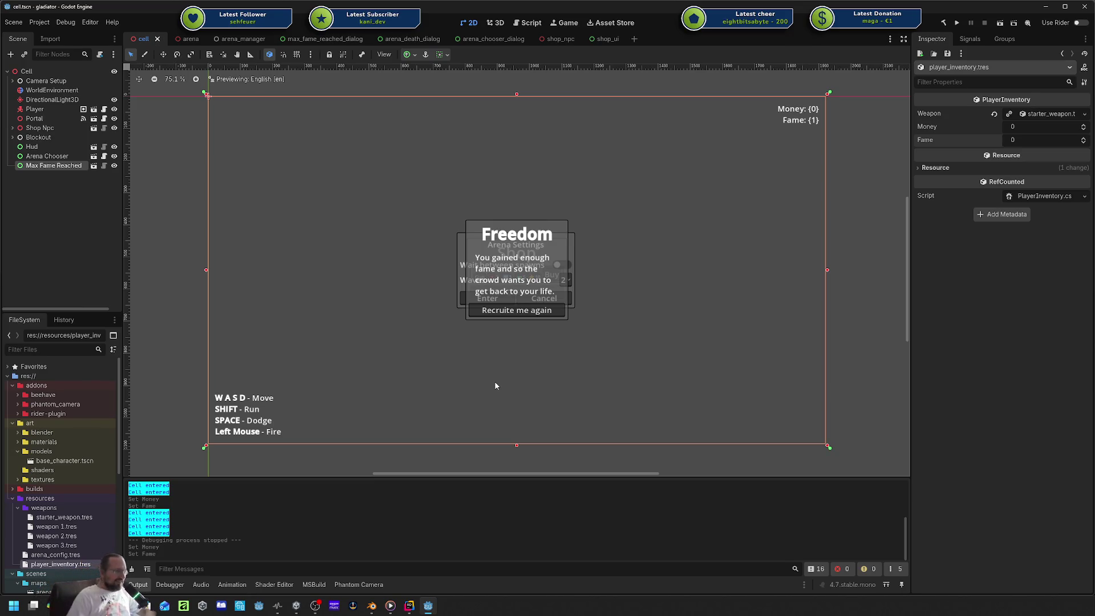
# Pan the canvas and include all changes in Rider's commit panel.
pyautogui.moveTo(424, 353); pyautogui.dragTo(444, 335)
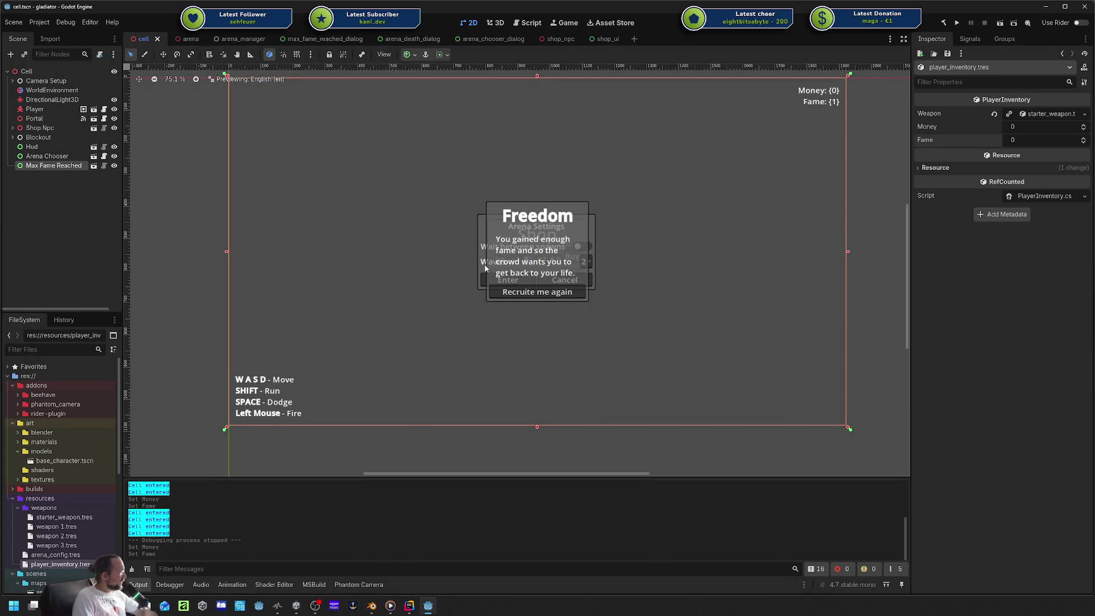
pyautogui.moveTo(335, 480); pyautogui.dragTo(317, 504)
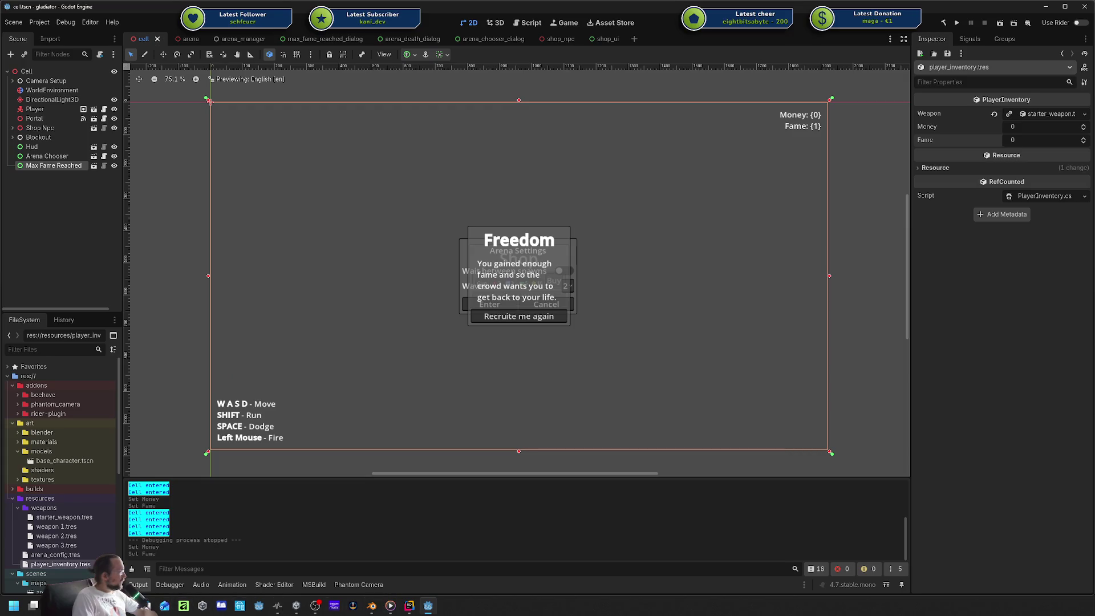
pyautogui.click(419, 610)
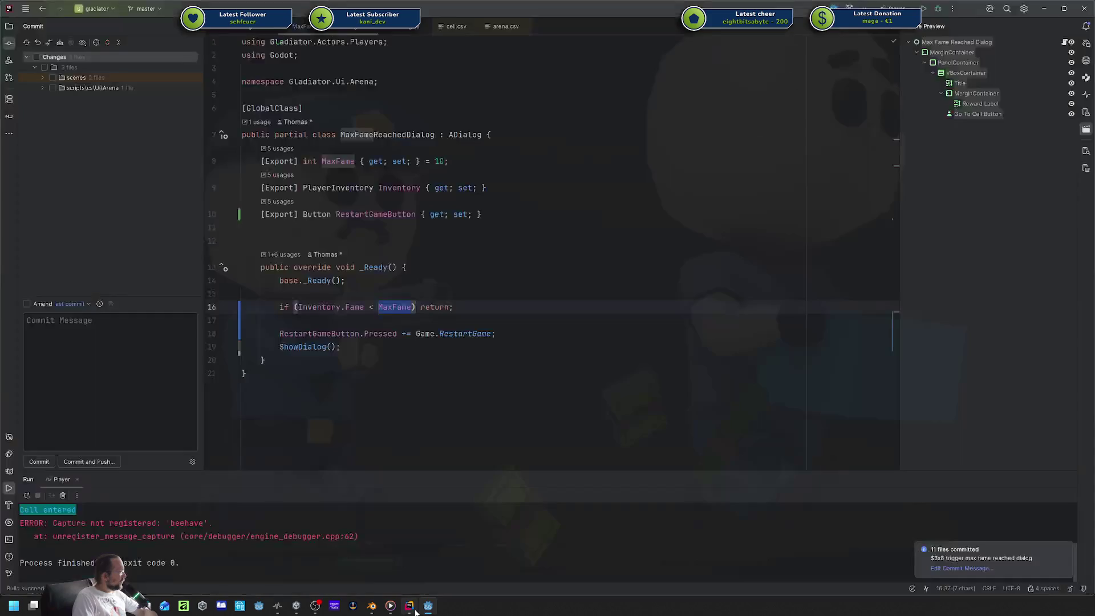
pyautogui.click(36, 57)
# Tick 'Restarts game on win' and 'Restart clears inventory' on the Win-UI Behavior Controller card.
pyautogui.hotkey('alt', 'Tab')
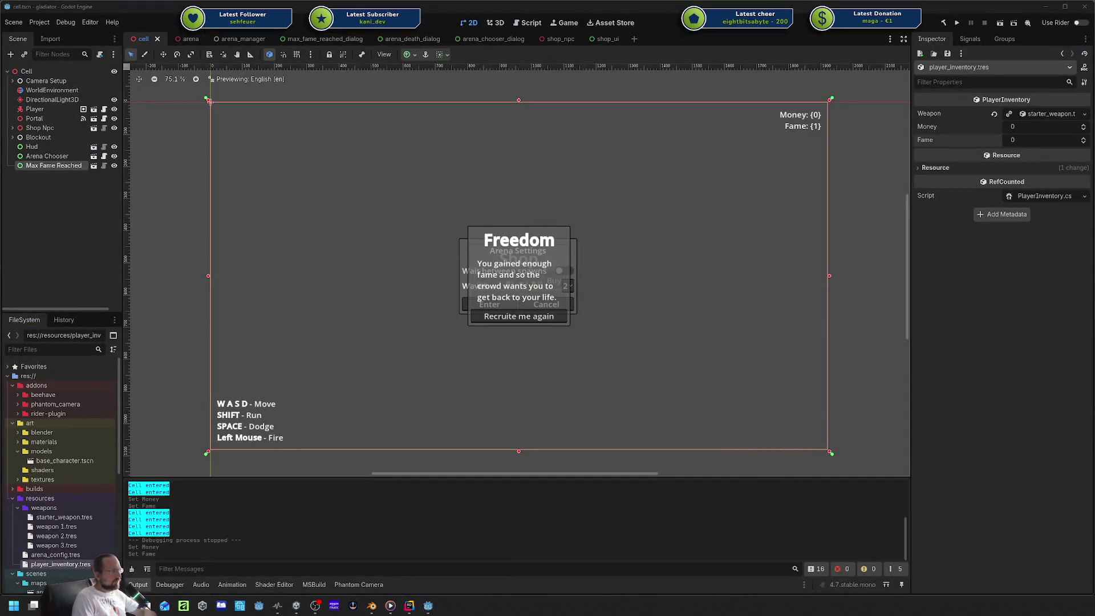
pyautogui.hotkey('alt', 'Tab')
pyautogui.click(489, 338)
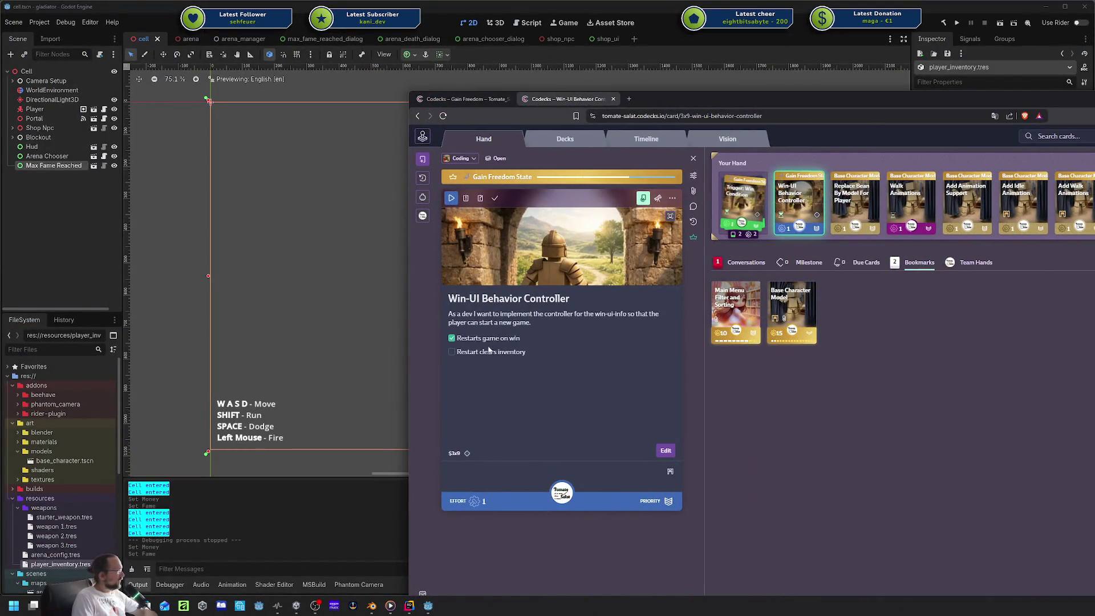
pyautogui.click(485, 352)
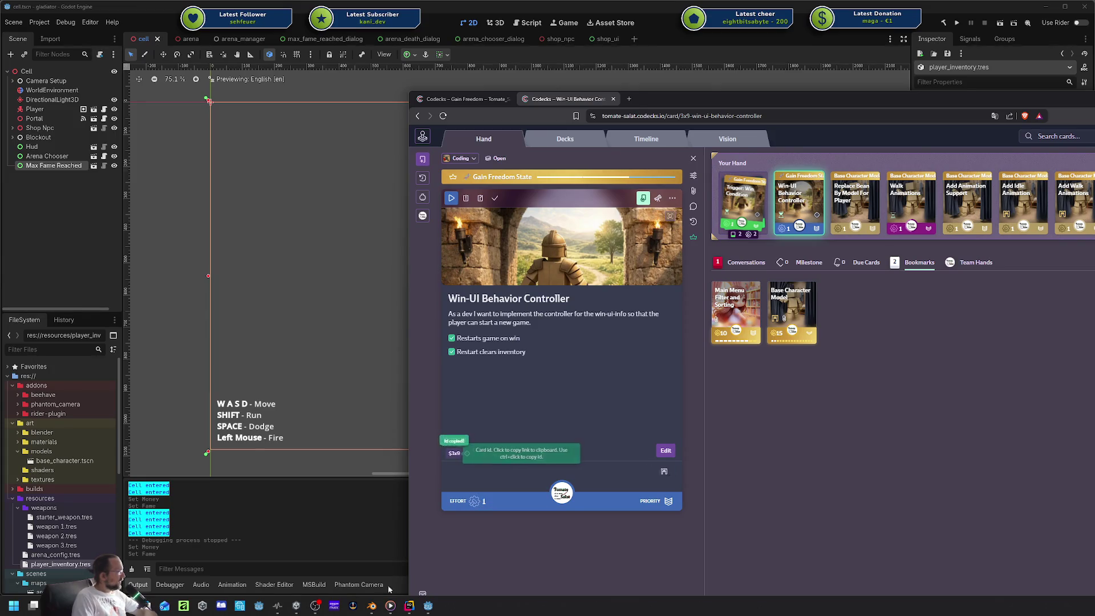
# Commit the three changed files with message $3x9 and push them to origin master.
pyautogui.click(410, 606)
pyautogui.click(67, 444)
pyautogui.write('$3x9')
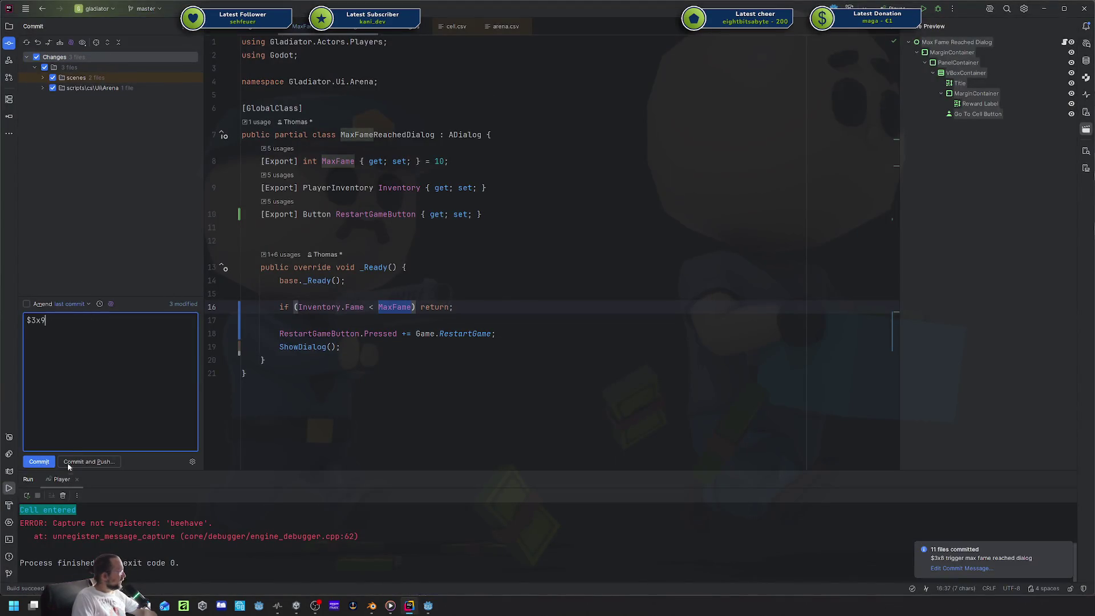
pyautogui.click(39, 462)
pyautogui.hotkey('ctrl', 'shift', 'k')
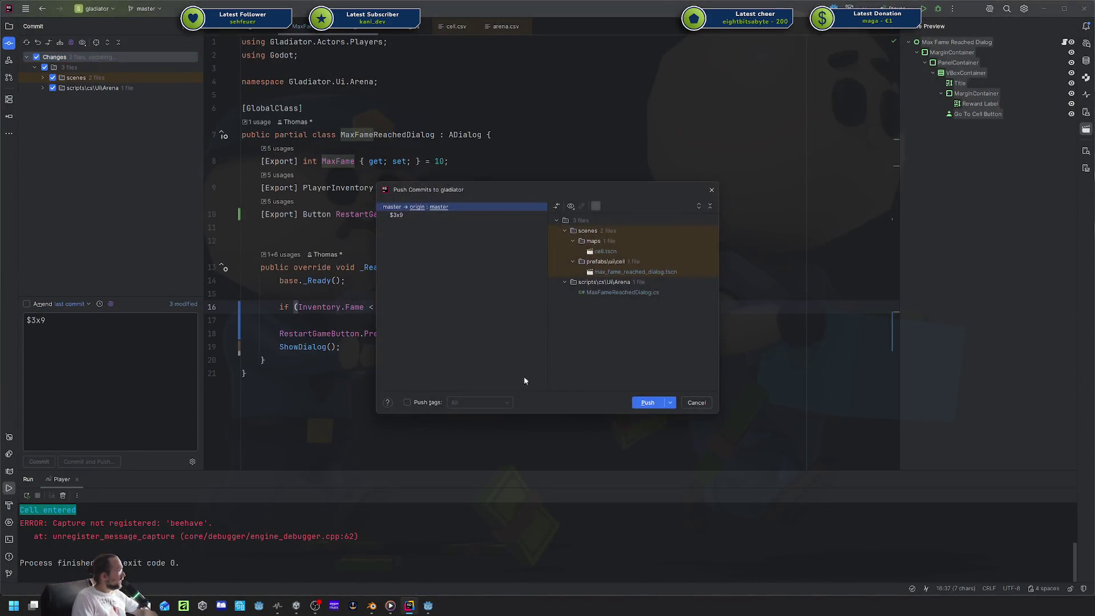
pyautogui.click(647, 402)
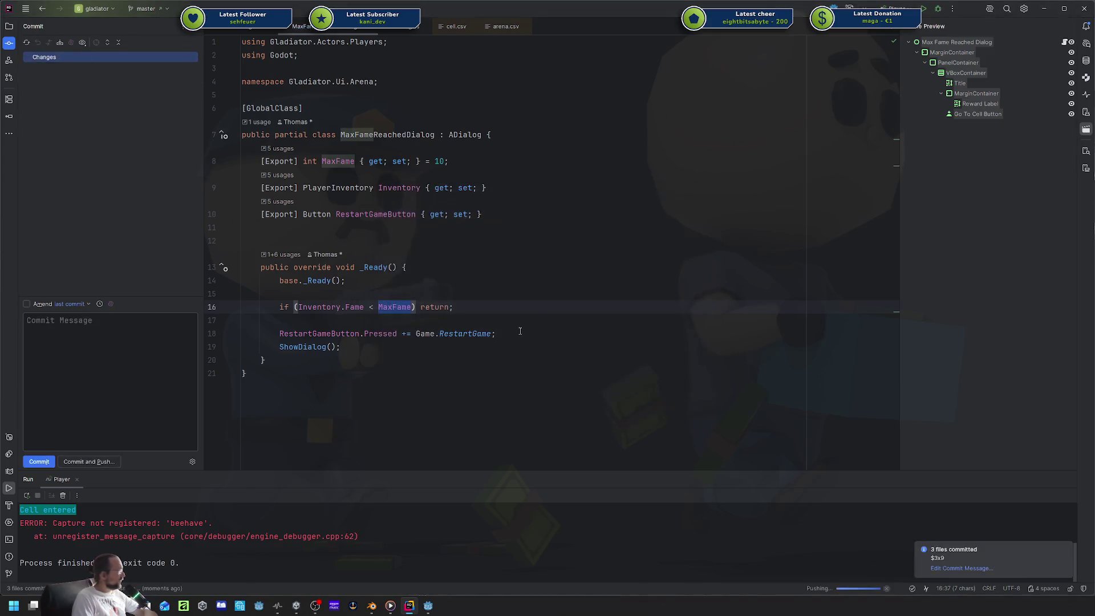
pyautogui.hotkey('alt', 'Tab')
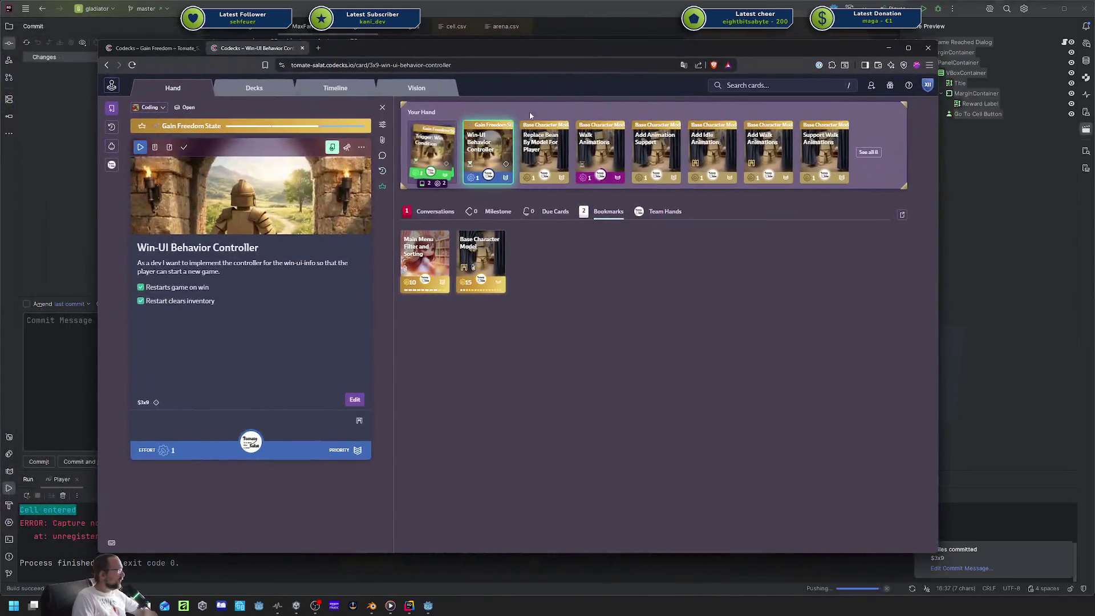
# Mark Win-UI Behavior Controller done and add an 'Added' line to the Gain Freedom changelog.
pyautogui.click(183, 147)
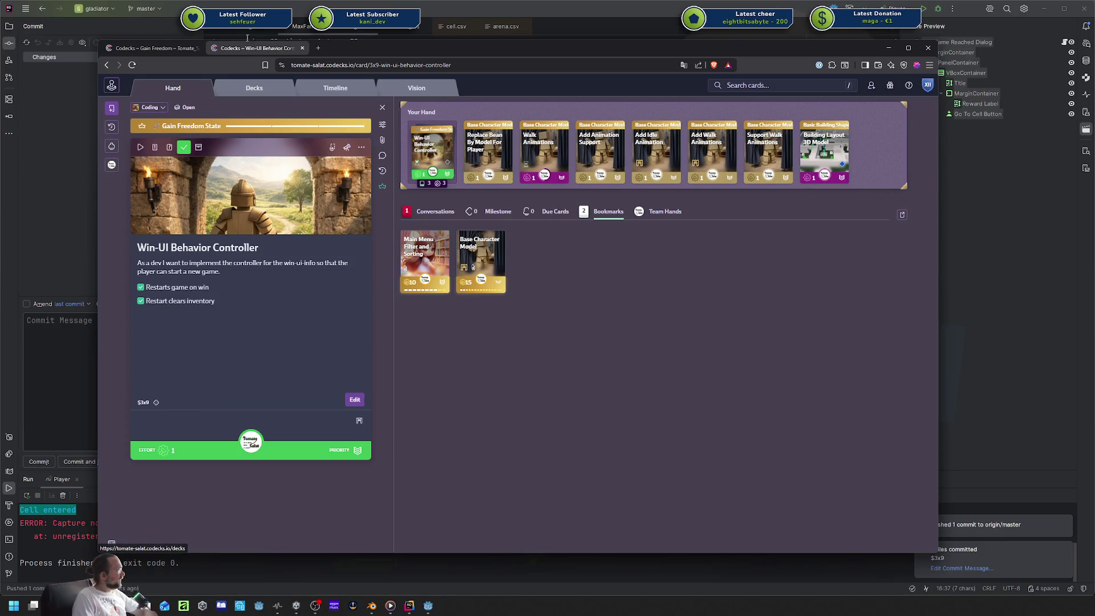
pyautogui.click(165, 50)
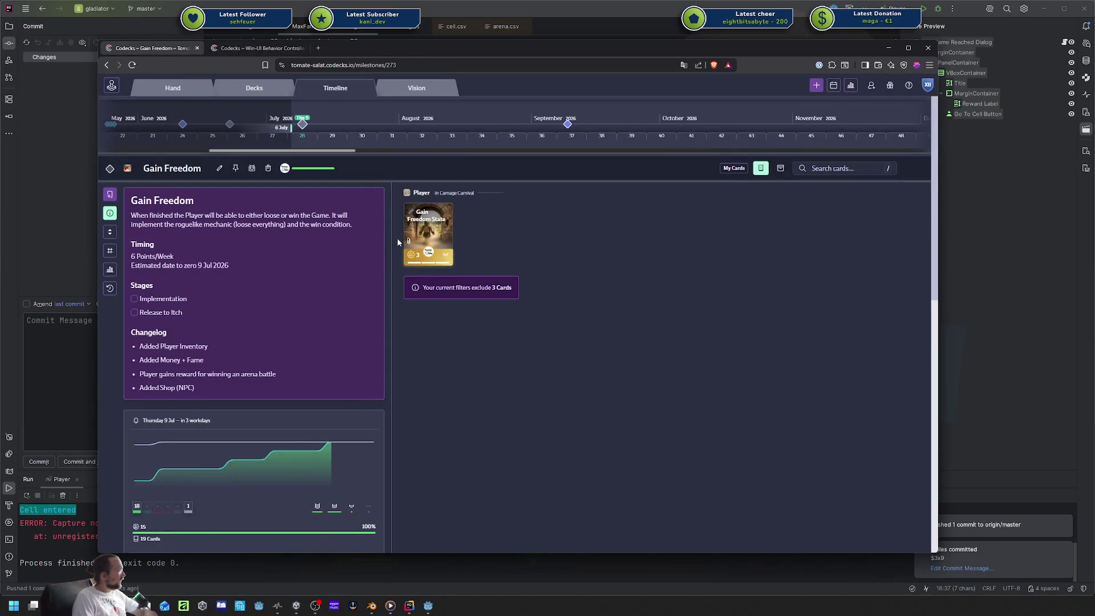
pyautogui.click(375, 196)
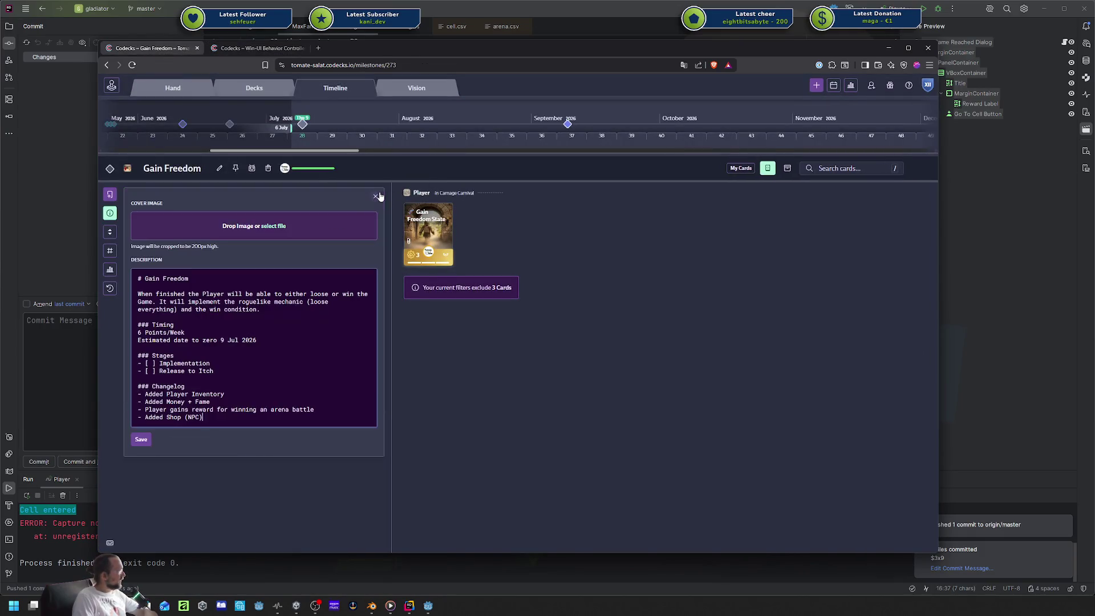
pyautogui.click(292, 418)
pyautogui.press('Return')
pyautogui.write('Added Win')
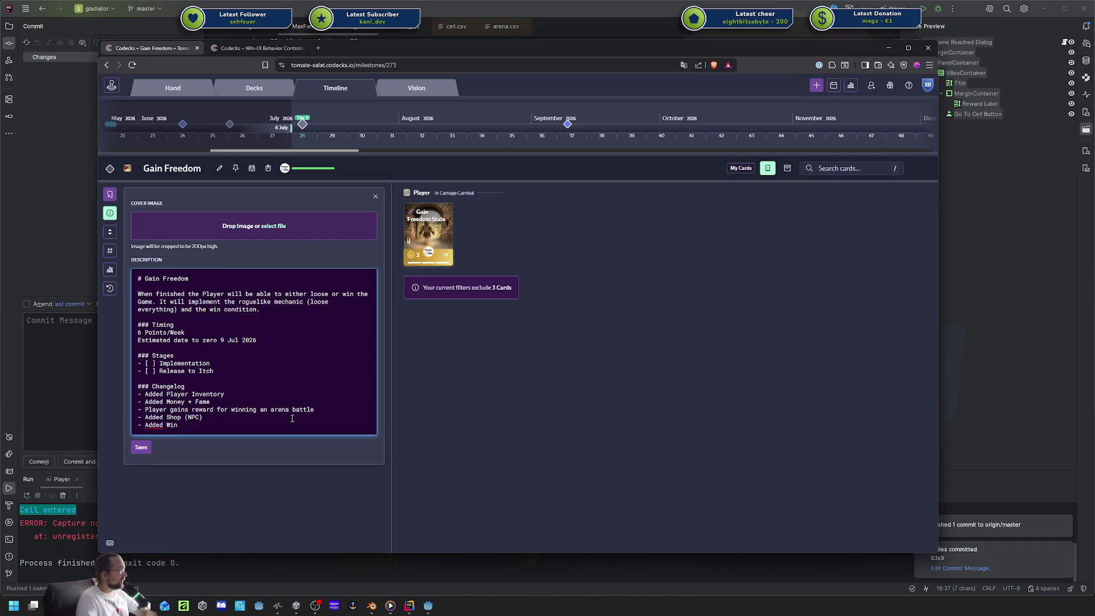
# Set the Max Fame Reached dialog's Max Fame to 10 in Godot.
pyautogui.moveTo(501, 53); pyautogui.dragTo(1094, 83)
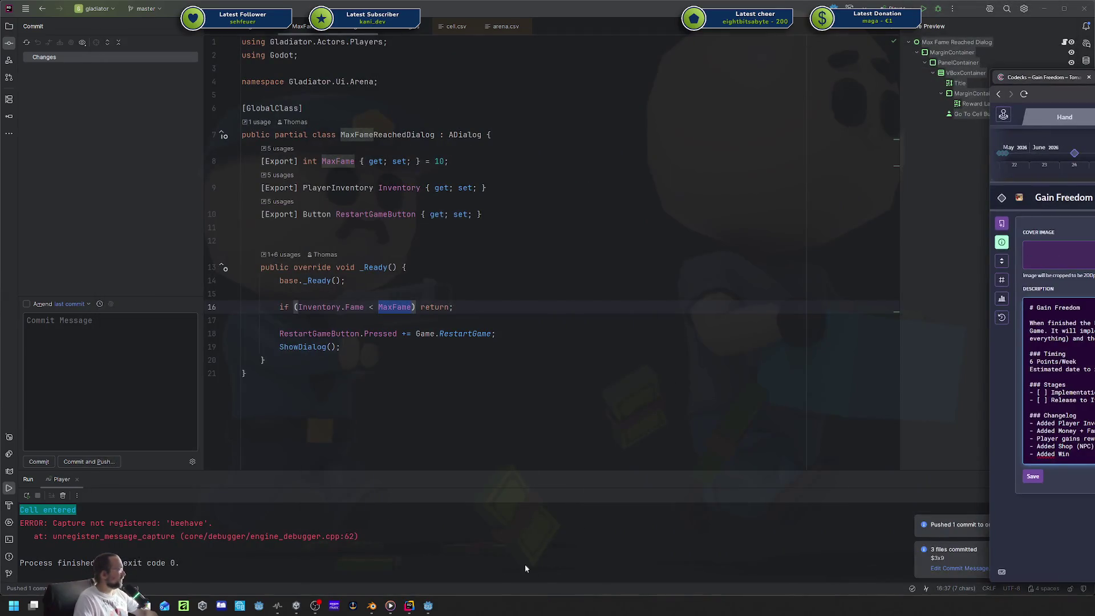
pyautogui.click(428, 605)
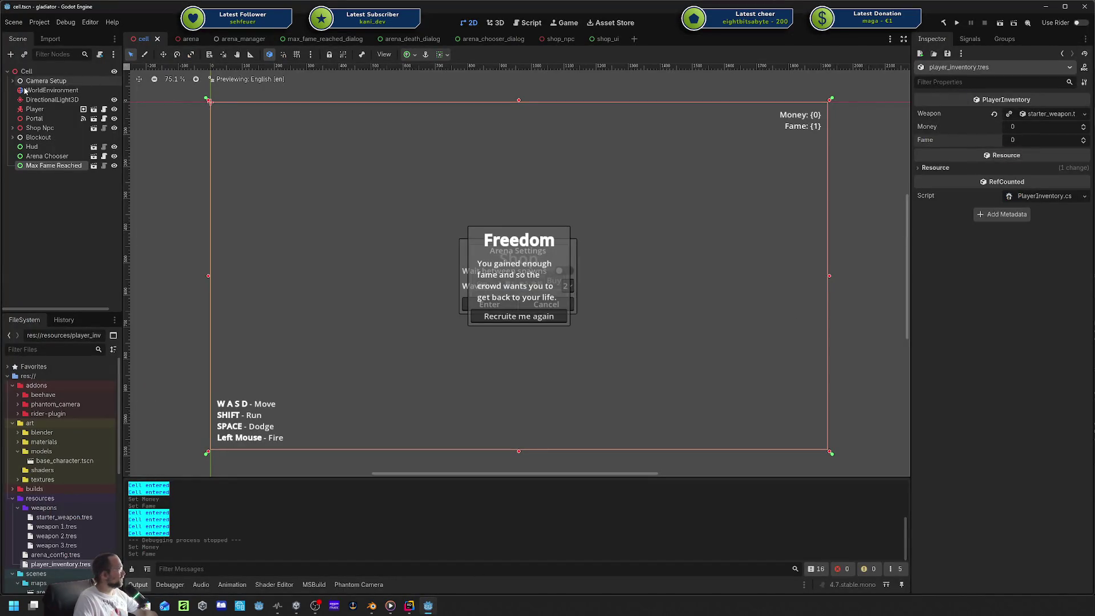
pyautogui.click(53, 166)
pyautogui.click(1020, 113)
pyautogui.write('10')
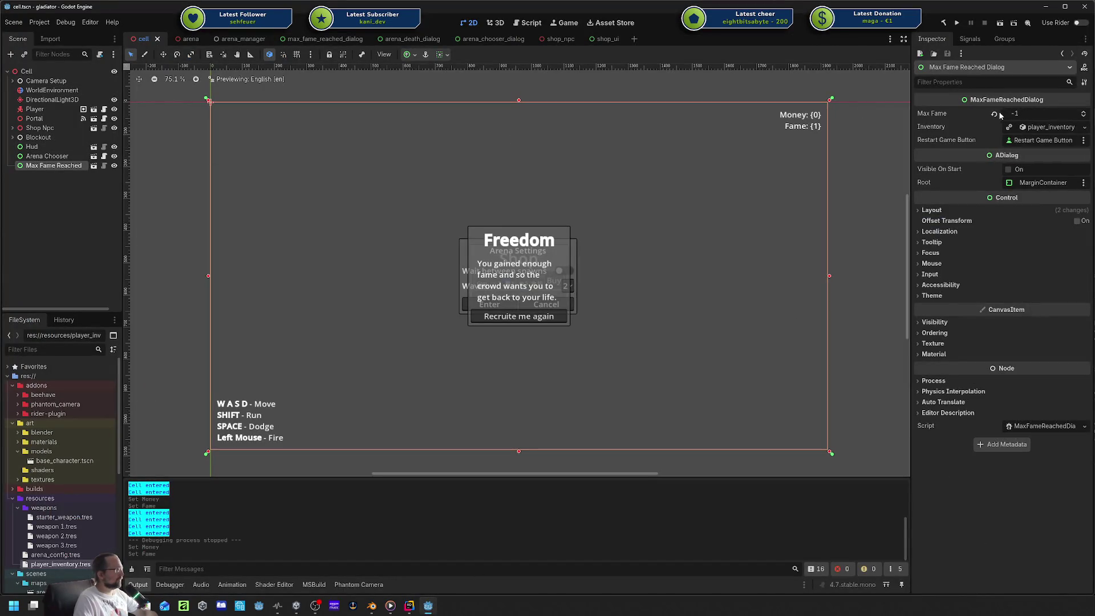
pyautogui.press('Return')
pyautogui.hotkey('alt', 'Tab')
pyautogui.hotkey('alt', 'Tab')
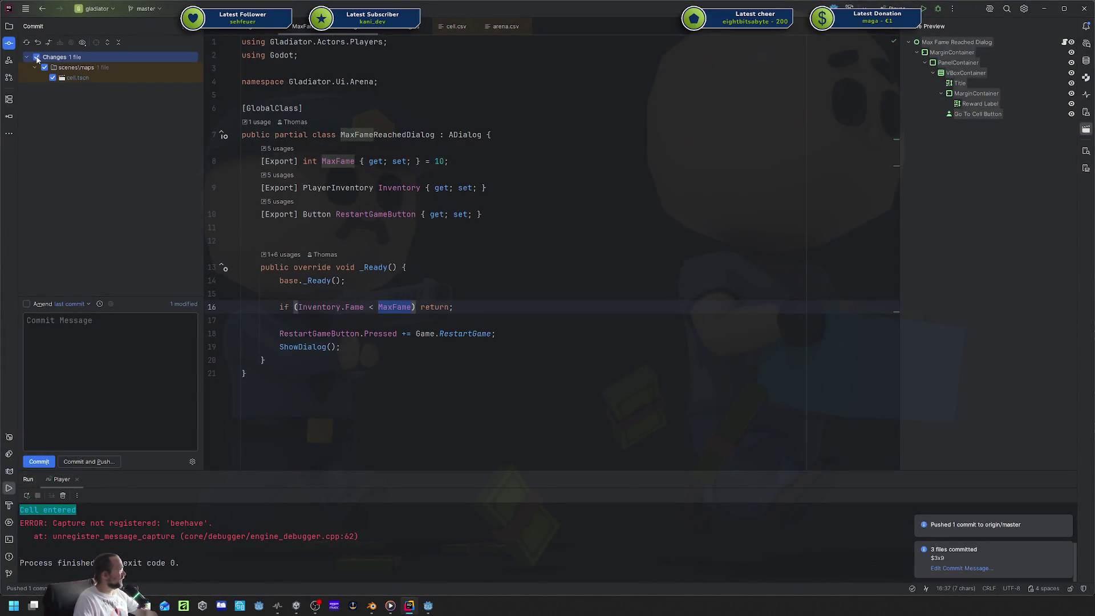
# Commit cell.tscn as '$3x9 updated max fame', push it, and maximize the Codecks window.
pyautogui.click(94, 330)
pyautogui.write('$3x9 upda')
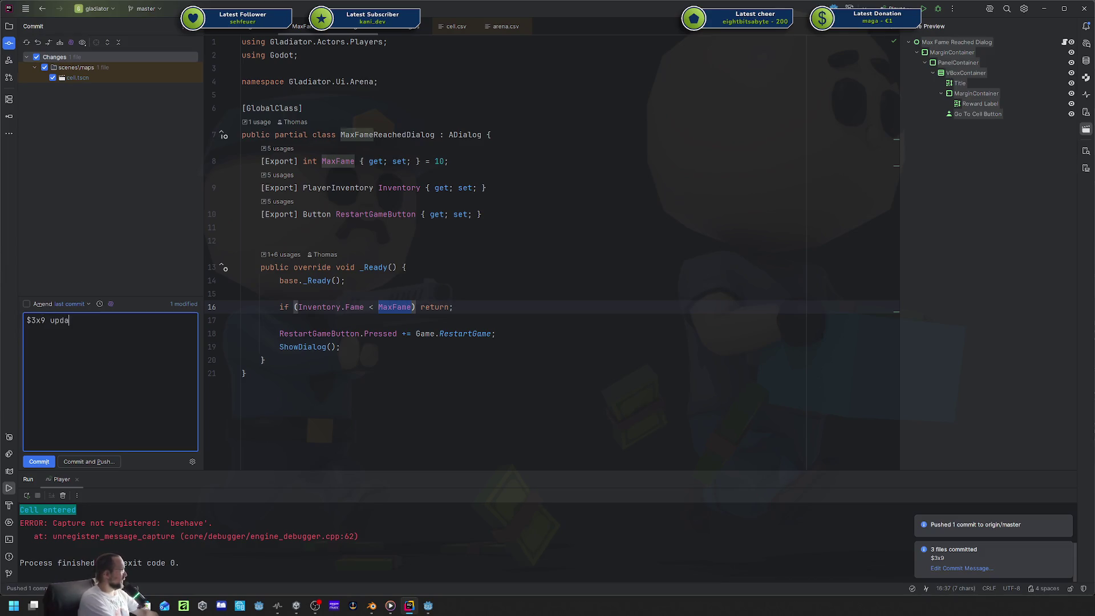
pyautogui.write('ted max fame')
pyautogui.hotkey('ctrl', 'Return')
pyautogui.hotkey('ctrl', 'shift', 'k')
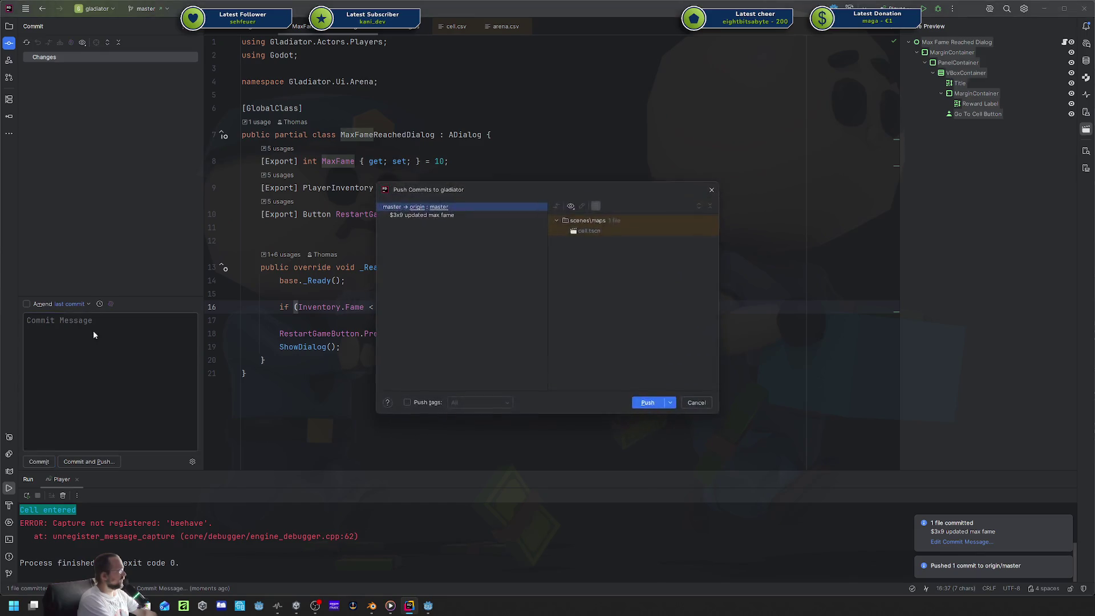
pyautogui.press('Escape')
pyautogui.hotkey('alt', 'Tab')
pyautogui.press('super+Down')
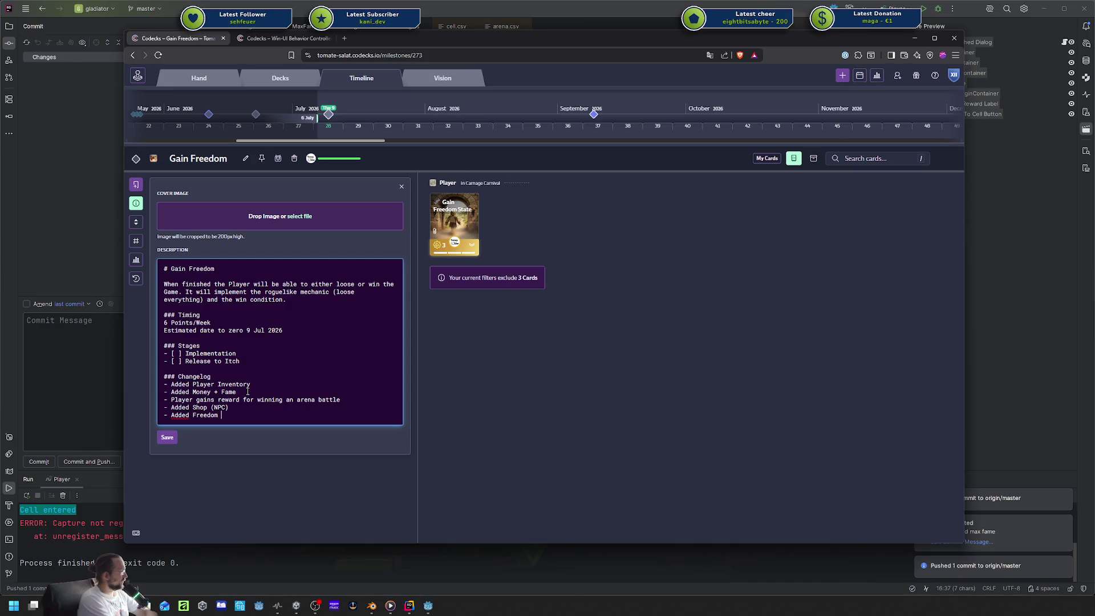
# Reword the last changelog line to 'Added Win Scenario (Max Fame Reached)' and save the description.
pyautogui.hotkey('ctrl', 'BackSpace')
pyautogui.write('Co')
pyautogui.hotkey('ctrl', 'BackSpace')
pyautogui.hotkey('ctrl', 'BackSpace')
pyautogui.hotkey('ctrl', 'BackSpace')
pyautogui.write('(Max Fame Reached)')
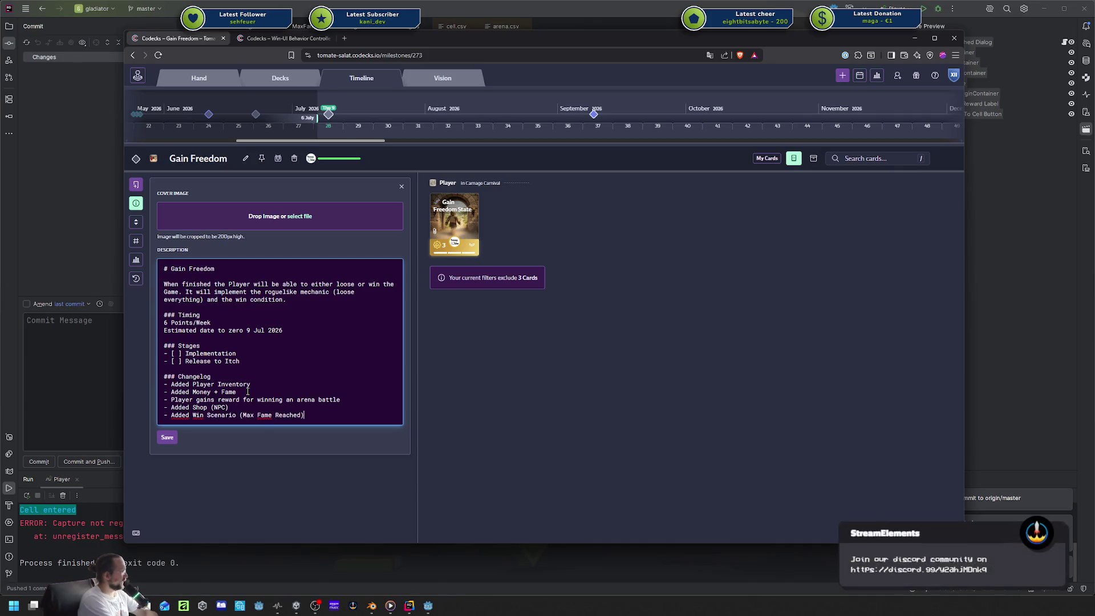
pyautogui.hotkey('ctrl', 'Return')
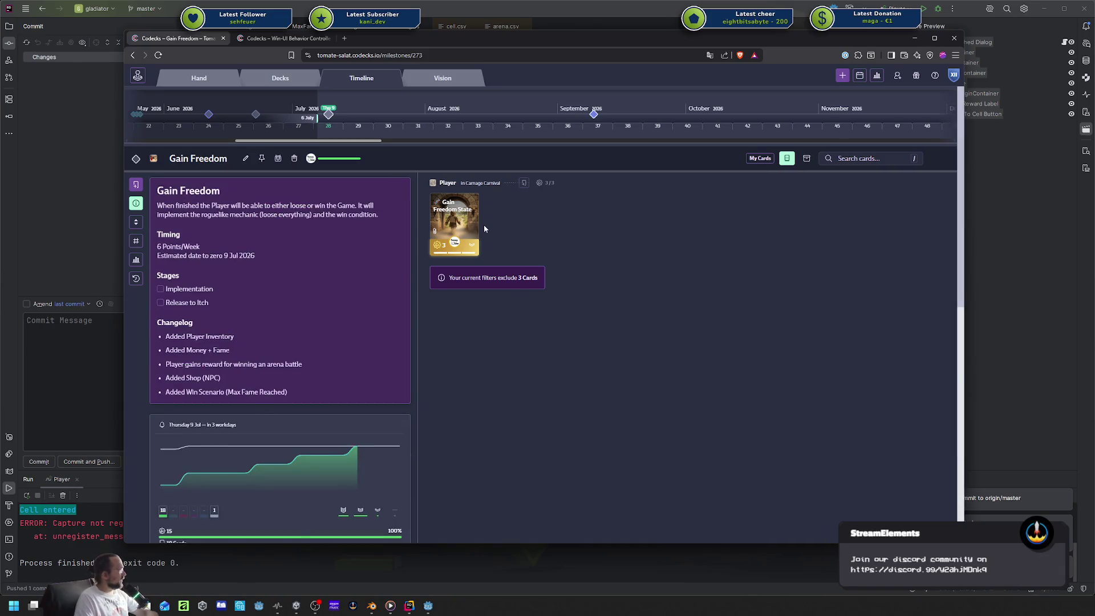
# Mark the Gain Freedom State card as done.
pyautogui.click(470, 228)
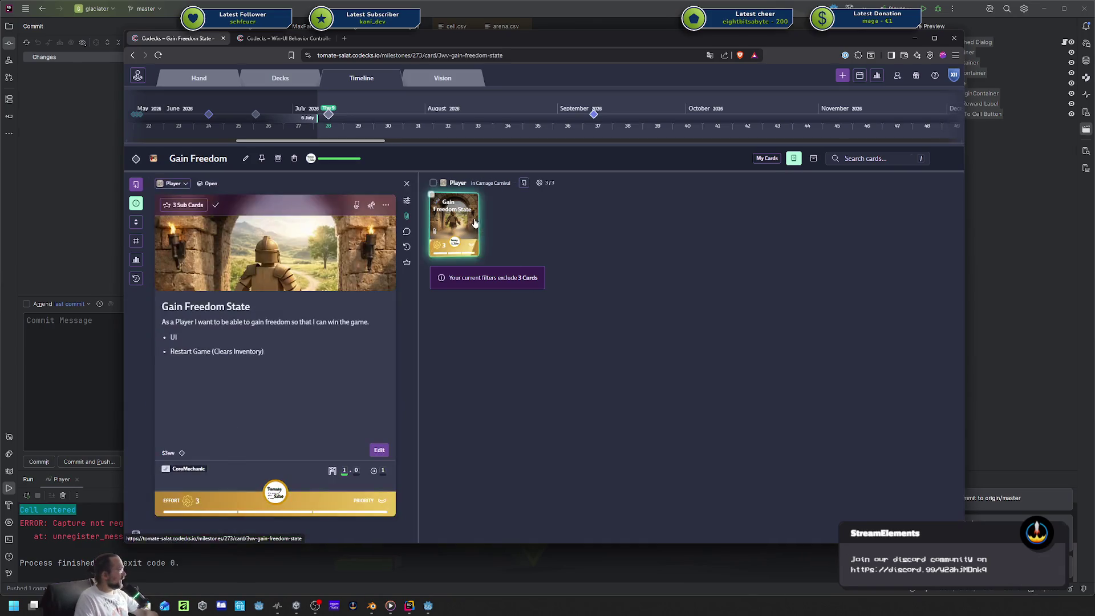
pyautogui.click(215, 204)
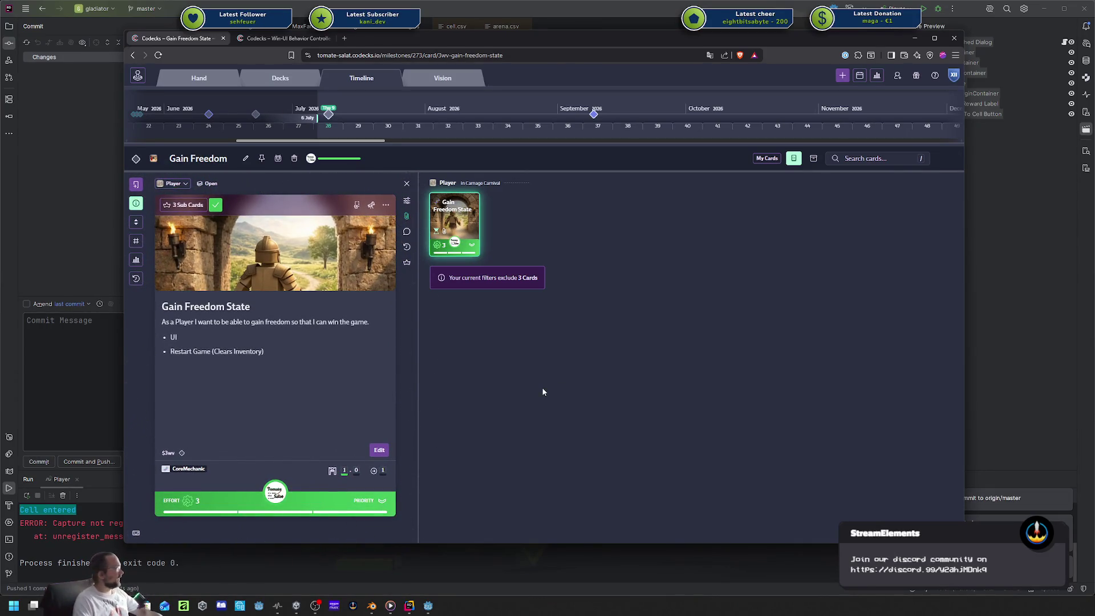
pyautogui.click(445, 362)
# Tick the Implementation stage on the Gain Freedom milestone.
pyautogui.scroll(-1, 335, 448)
pyautogui.scroll(1, 251, 376)
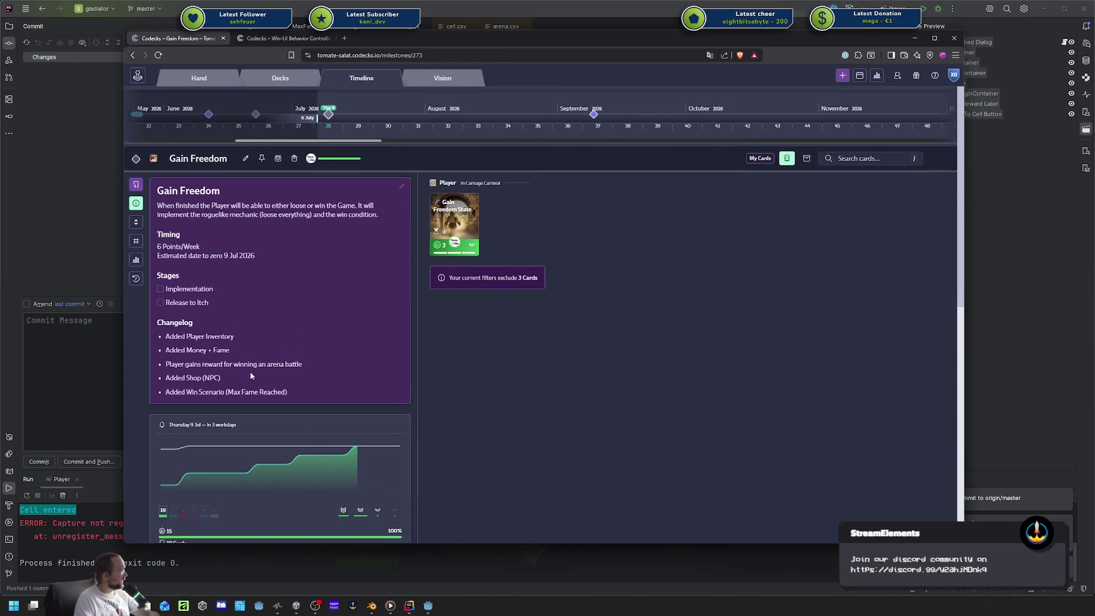
pyautogui.click(195, 290)
pyautogui.moveTo(334, 466)
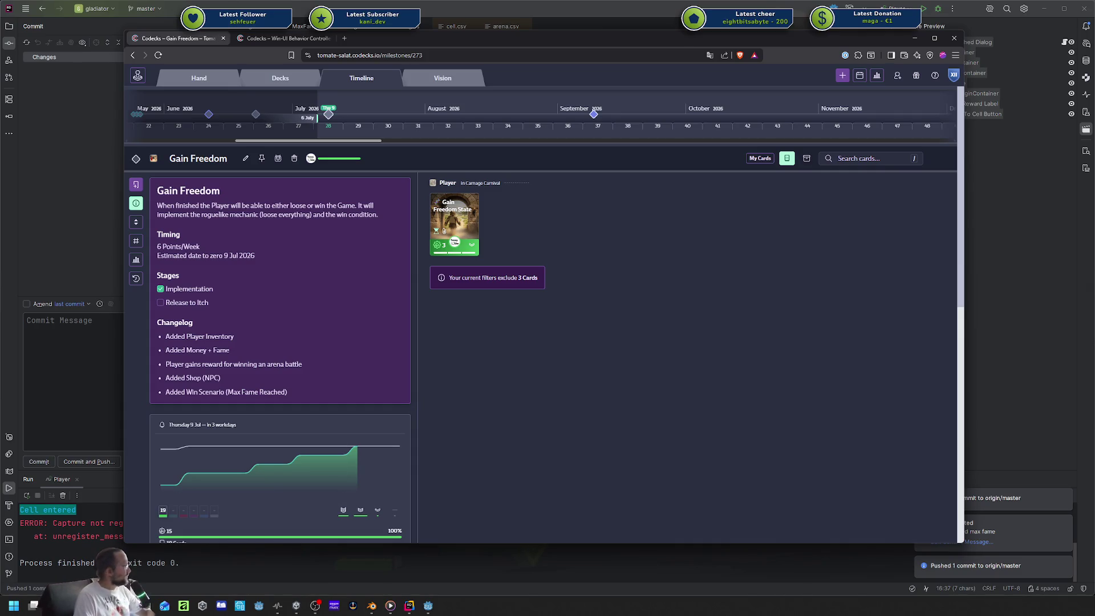
pyautogui.click(271, 39)
pyautogui.click(362, 82)
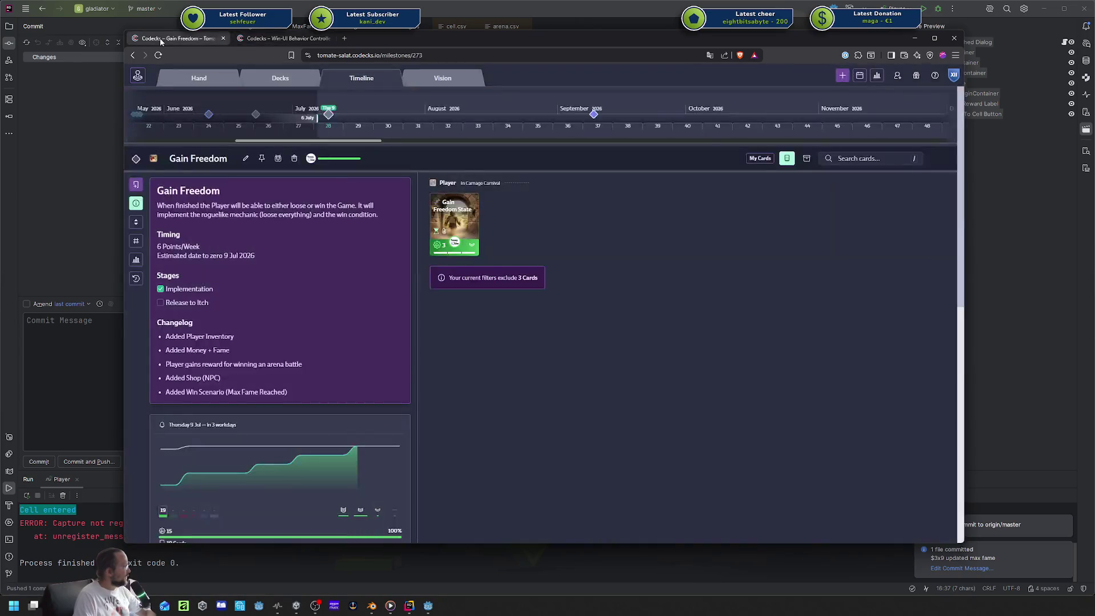
# Open the Docs deck's Highlevel Project View card vision board and maximize the browser.
pyautogui.click(280, 78)
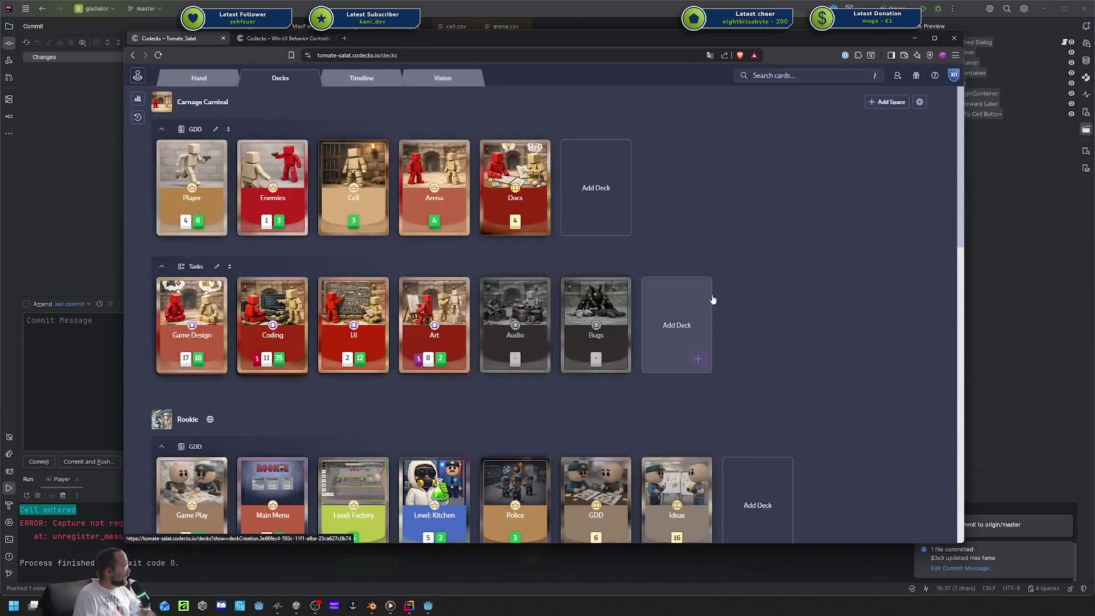
pyautogui.scroll(-3, 676, 319)
pyautogui.scroll(3, 308, 195)
pyautogui.click(199, 78)
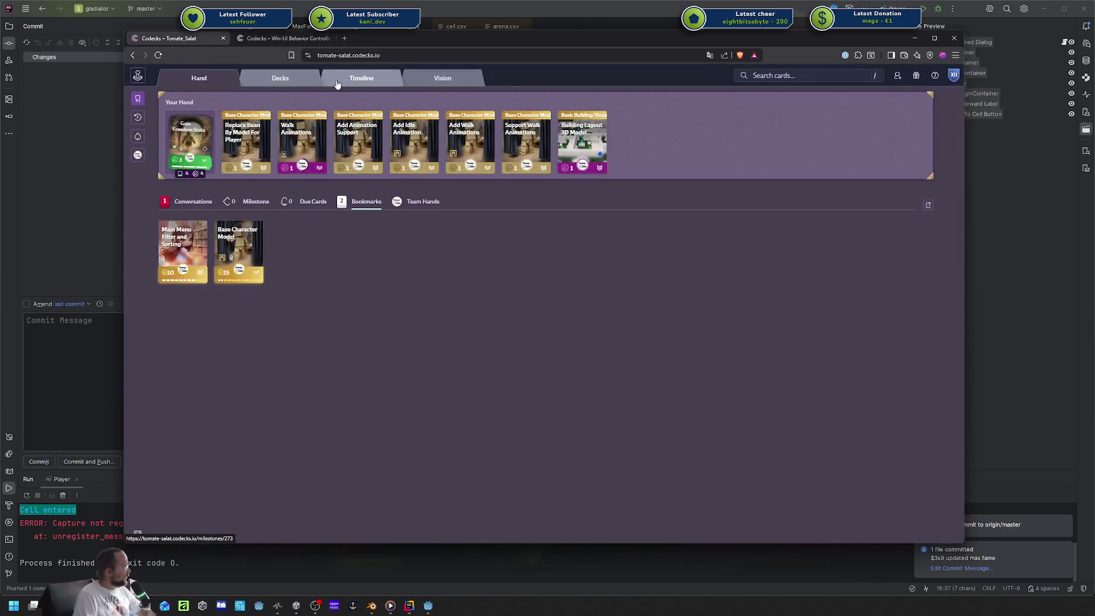
pyautogui.click(361, 78)
pyautogui.click(280, 80)
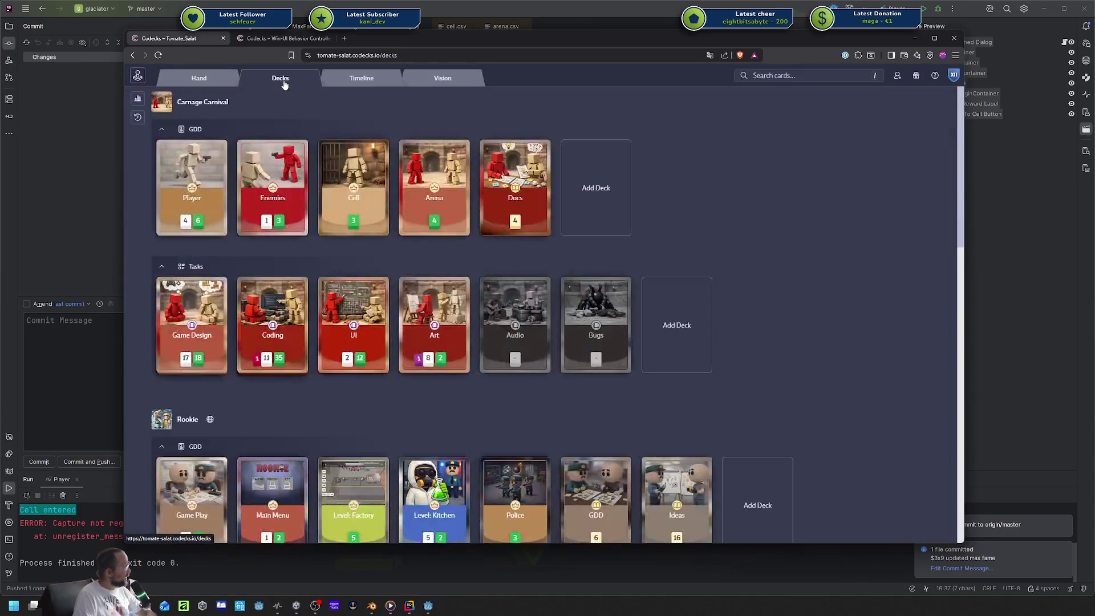
pyautogui.click(367, 82)
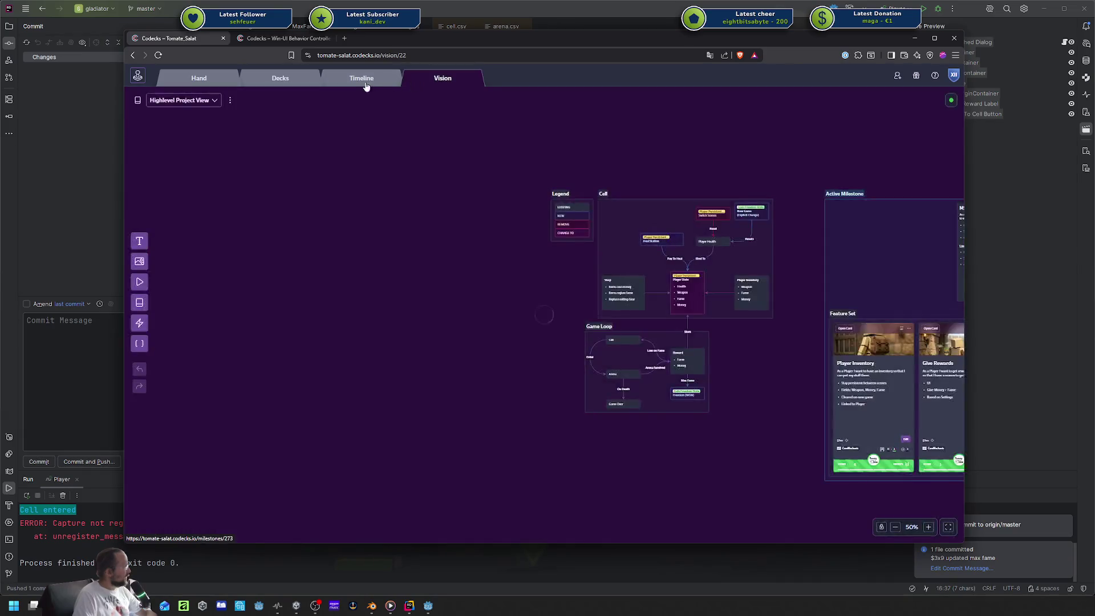
pyautogui.click(298, 80)
pyautogui.click(515, 211)
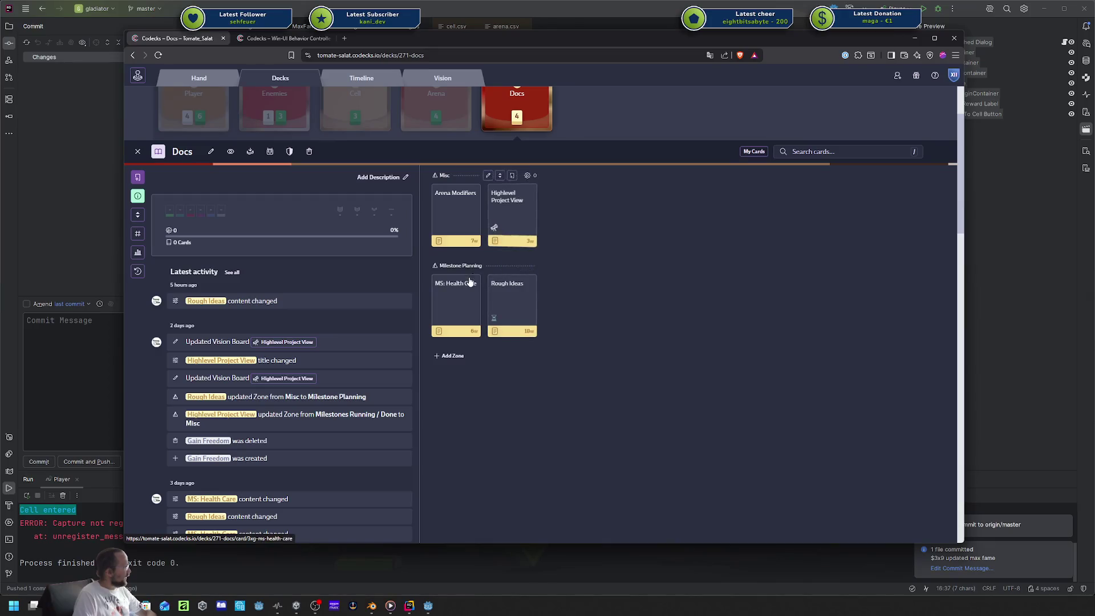
pyautogui.click(510, 214)
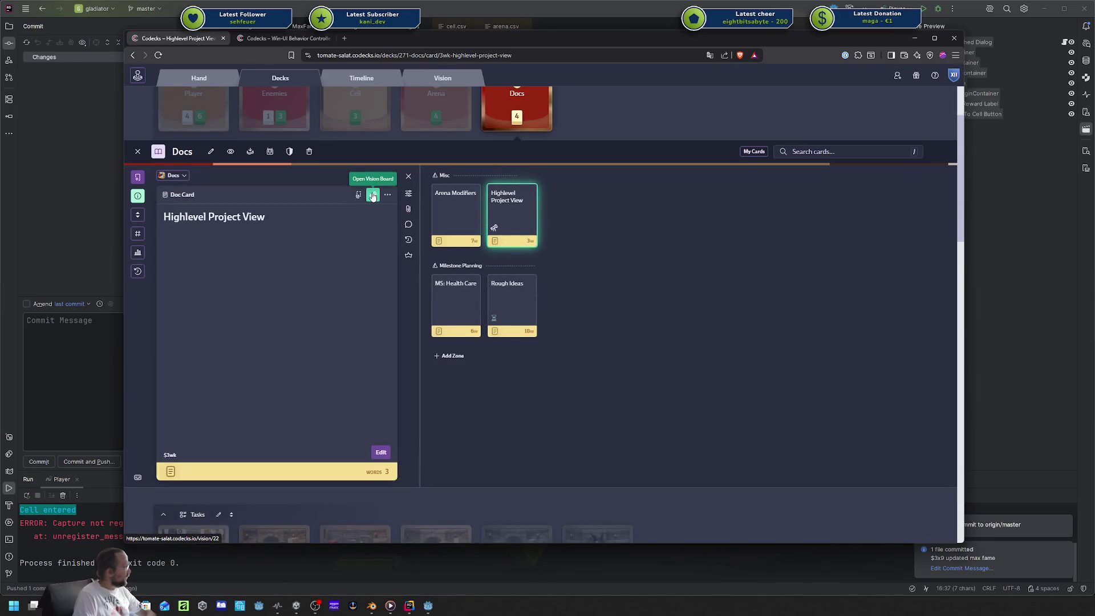
pyautogui.click(443, 78)
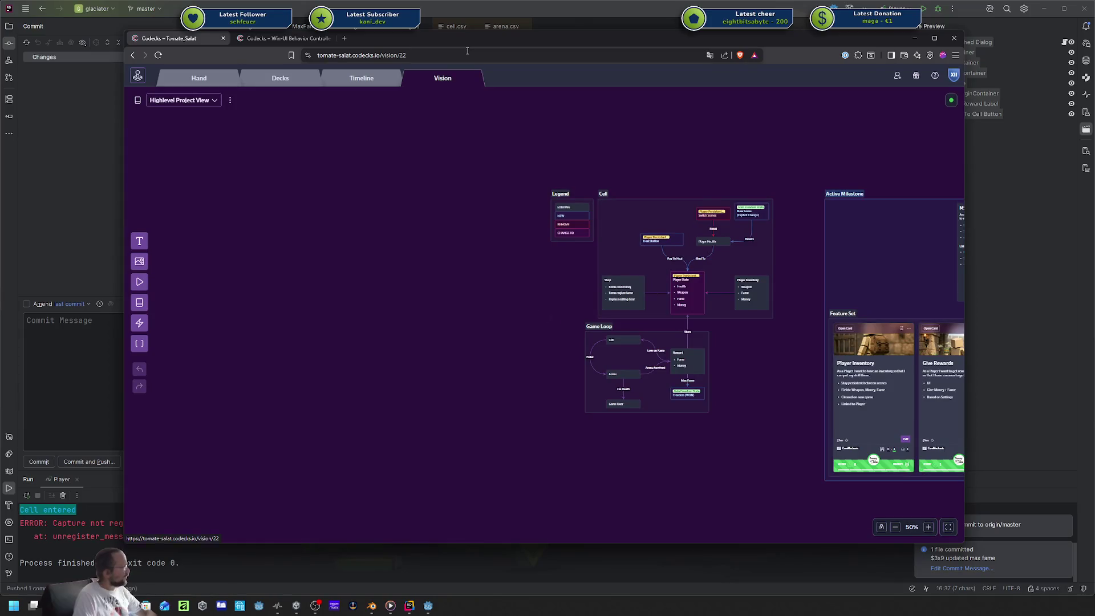
pyautogui.press('super+Up')
pyautogui.scroll(5, 596, 335)
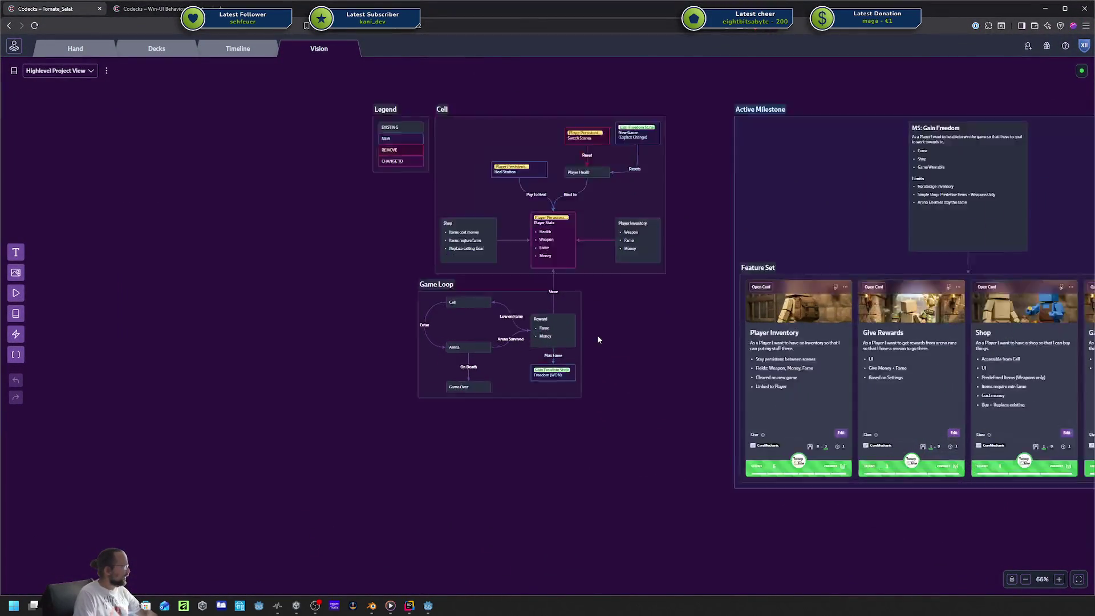
pyautogui.scroll(-5, 643, 341)
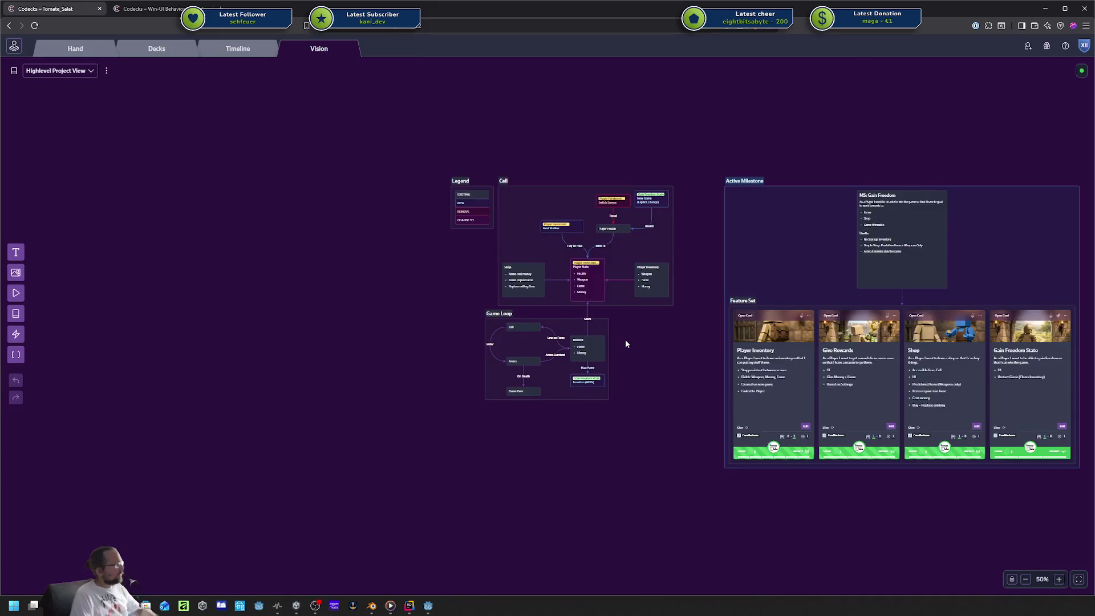
pyautogui.scroll(5, 622, 340)
pyautogui.scroll(-4, 617, 337)
pyautogui.scroll(1, 600, 319)
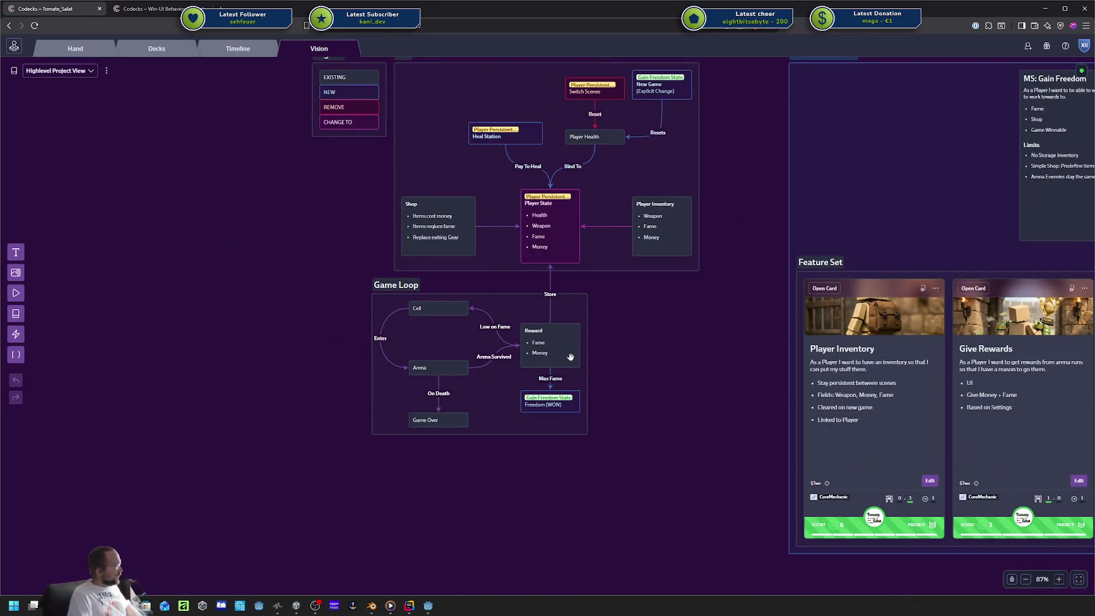
pyautogui.scroll(3, 567, 359)
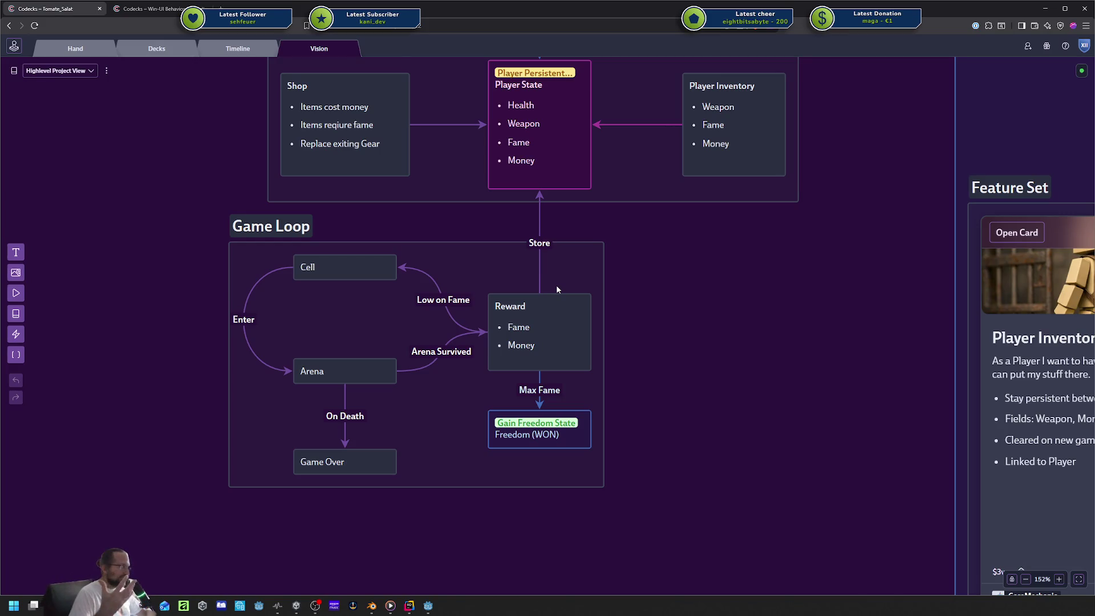
pyautogui.moveTo(194, 205)
pyautogui.mouseDown()
pyautogui.moveTo(436, 439)
pyautogui.moveTo(648, 516)
pyautogui.moveTo(213, 250)
pyautogui.moveTo(200, 205)
pyautogui.mouseUp()
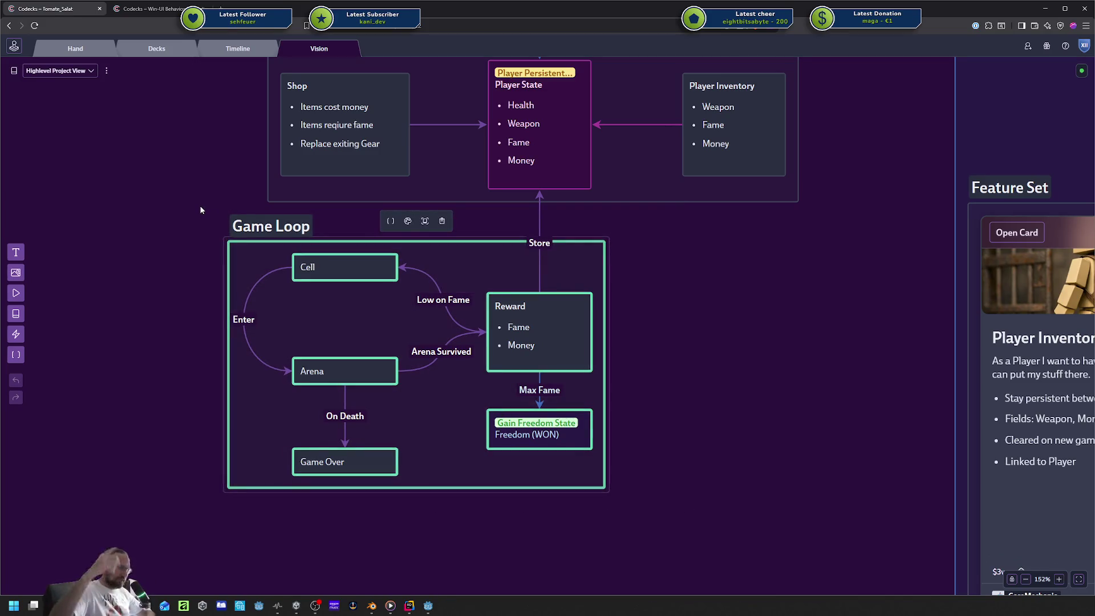
pyautogui.click(197, 204)
pyautogui.scroll(-8, 208, 143)
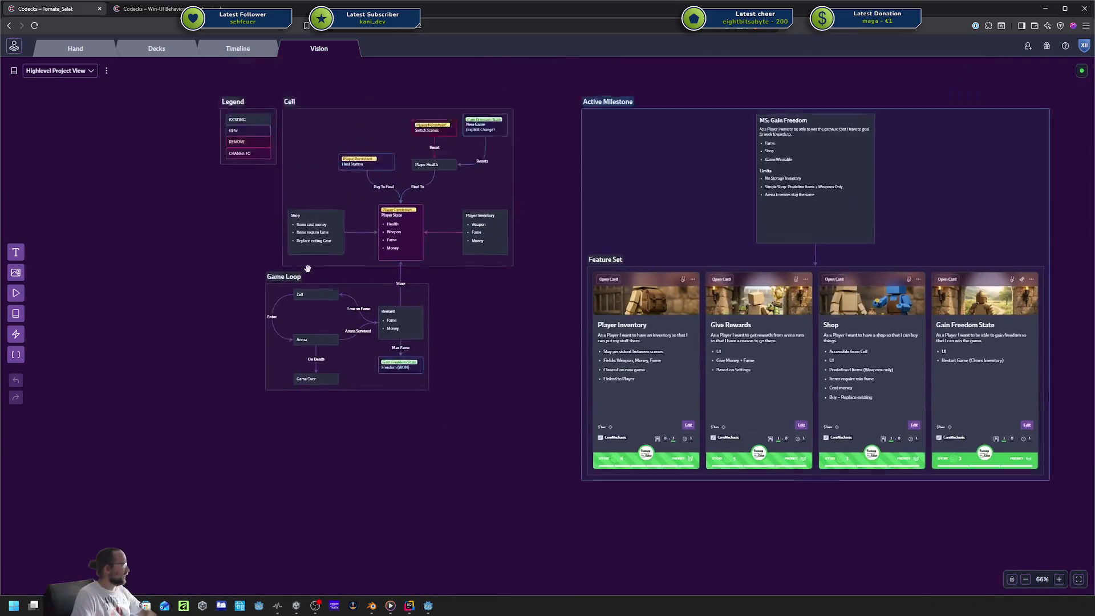
pyautogui.scroll(5, 402, 340)
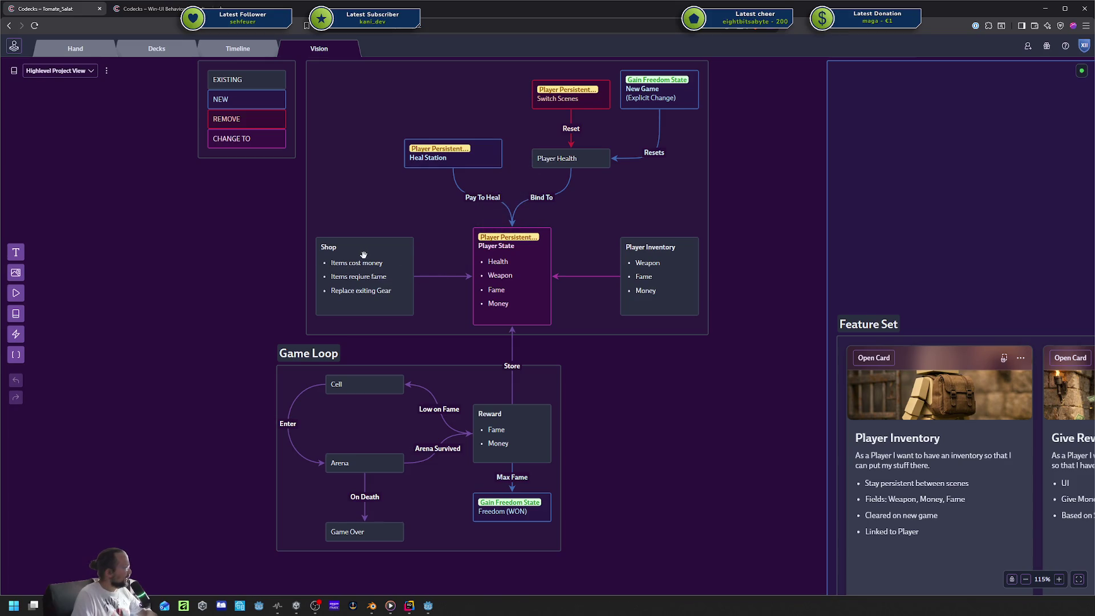
pyautogui.click(338, 253)
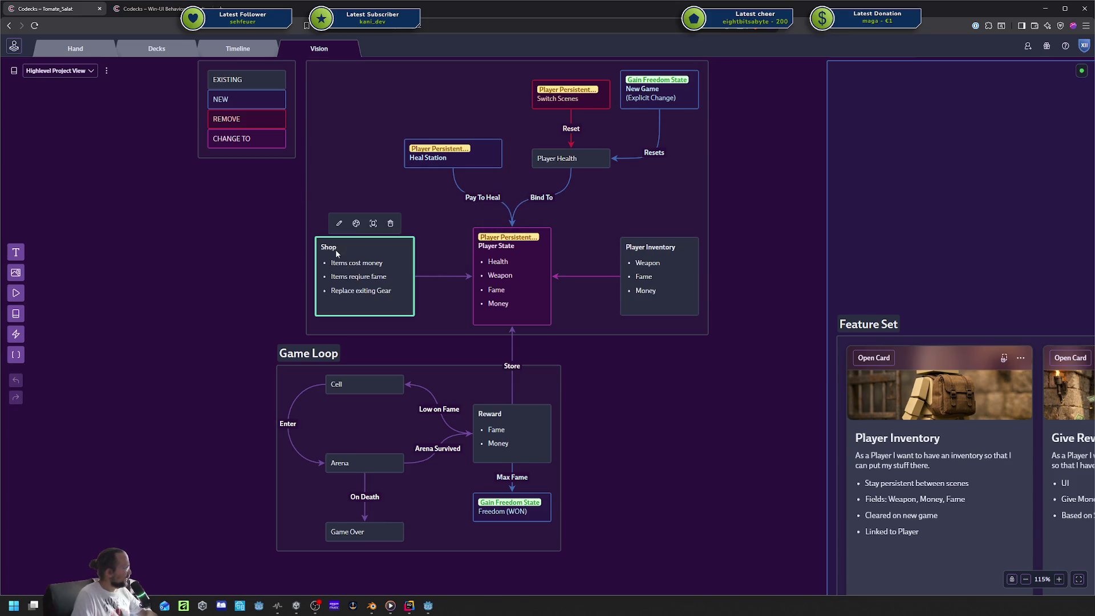
pyautogui.click(254, 304)
pyautogui.click(493, 409)
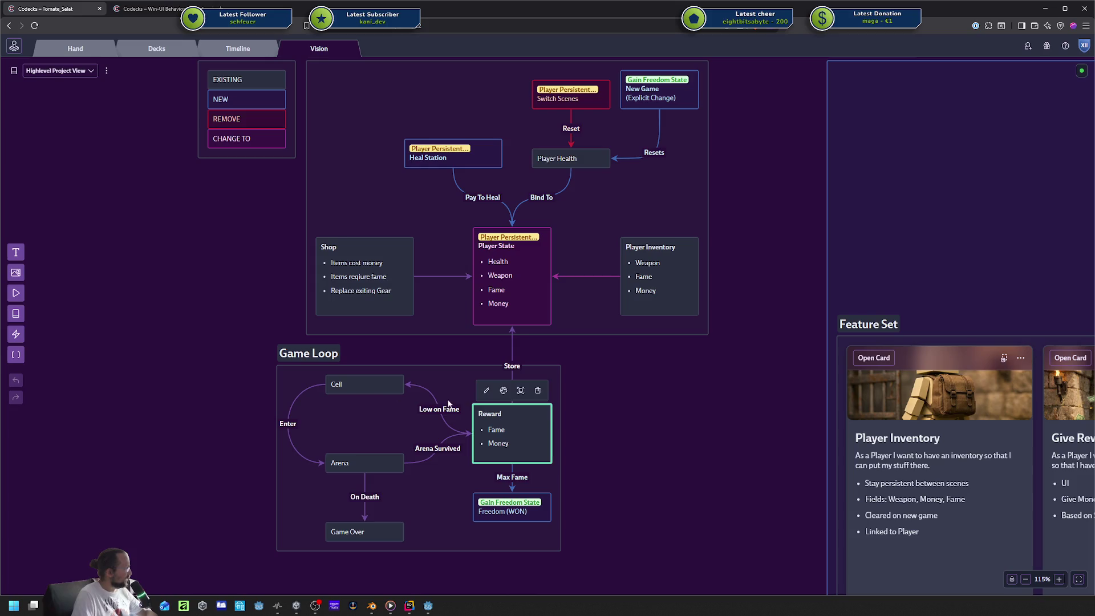
pyautogui.click(362, 383)
pyautogui.keyDown('shift'); pyautogui.click(366, 463); pyautogui.keyUp('shift')
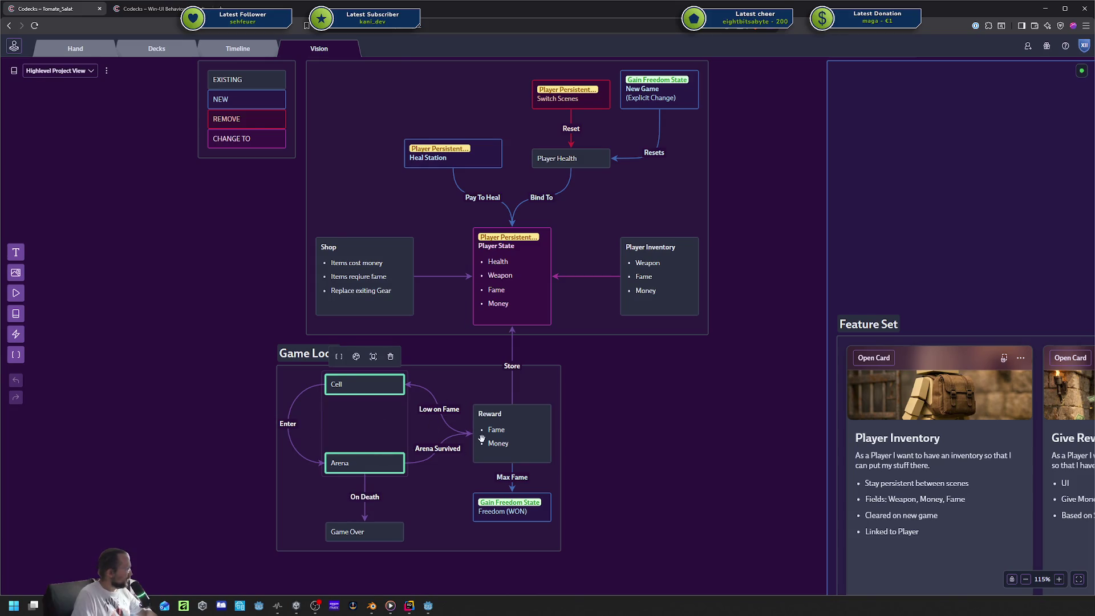
pyautogui.click(523, 430)
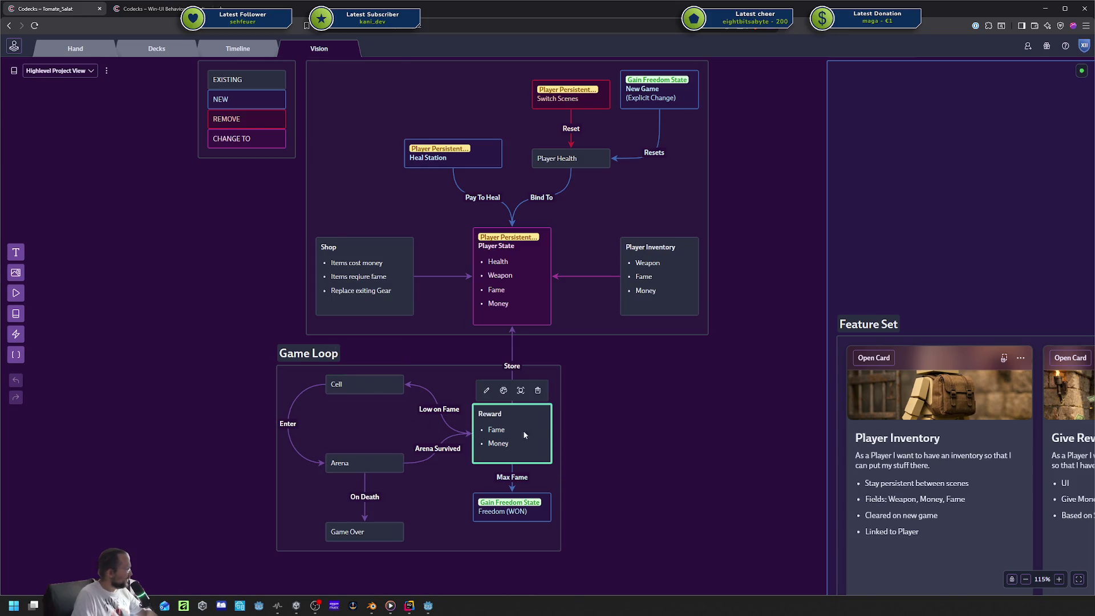
pyautogui.click(512, 508)
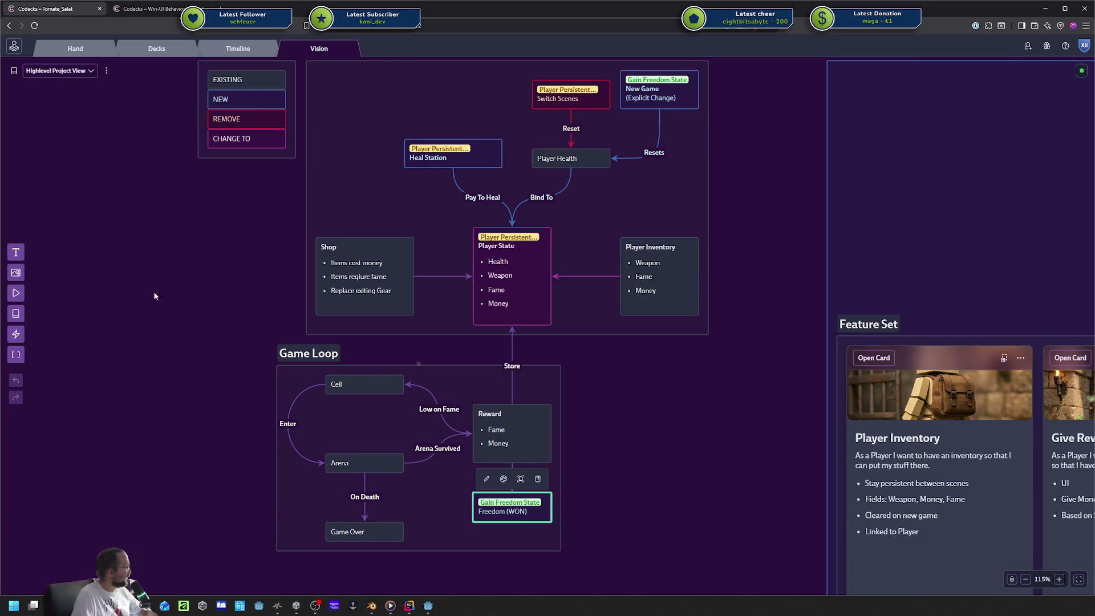
# Delete the Gain Freedom State tag line from the Freedom (WON) node's text.
pyautogui.click(503, 478)
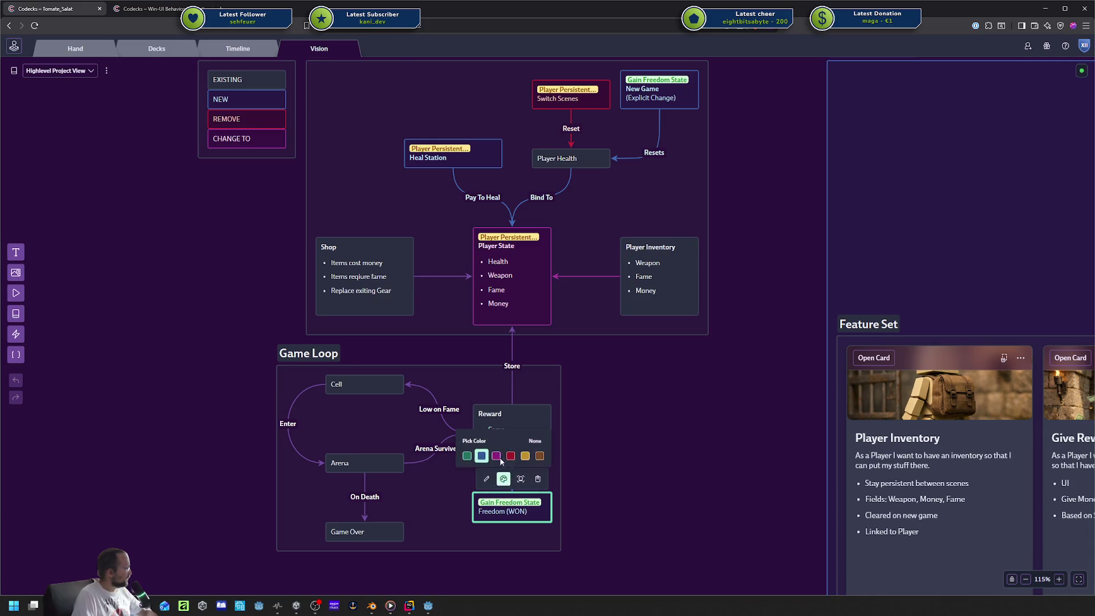
pyautogui.click(467, 455)
pyautogui.click(486, 478)
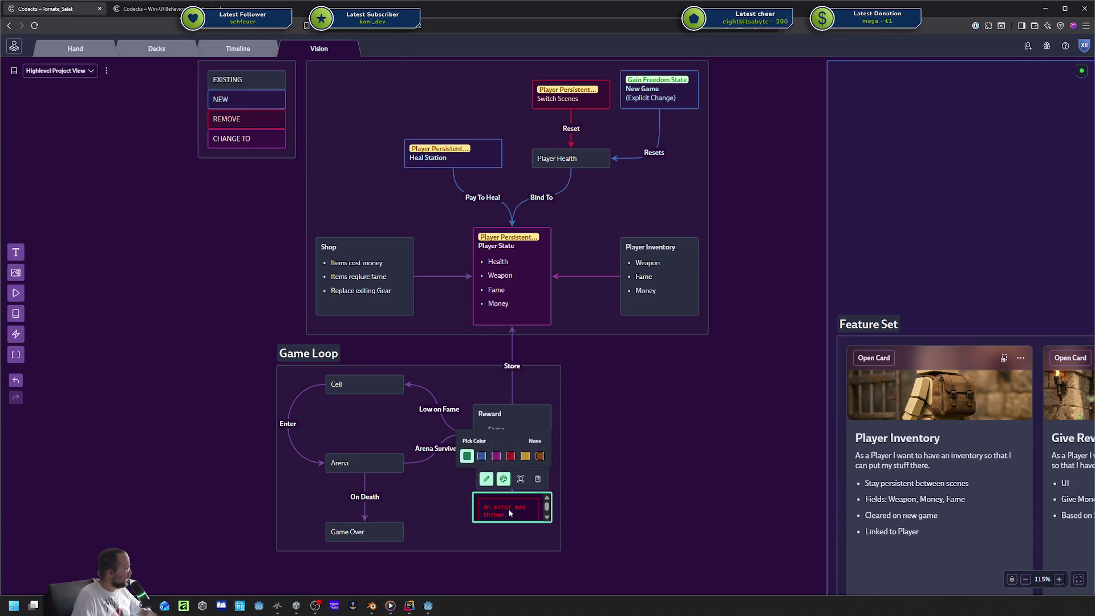
pyautogui.click(571, 509)
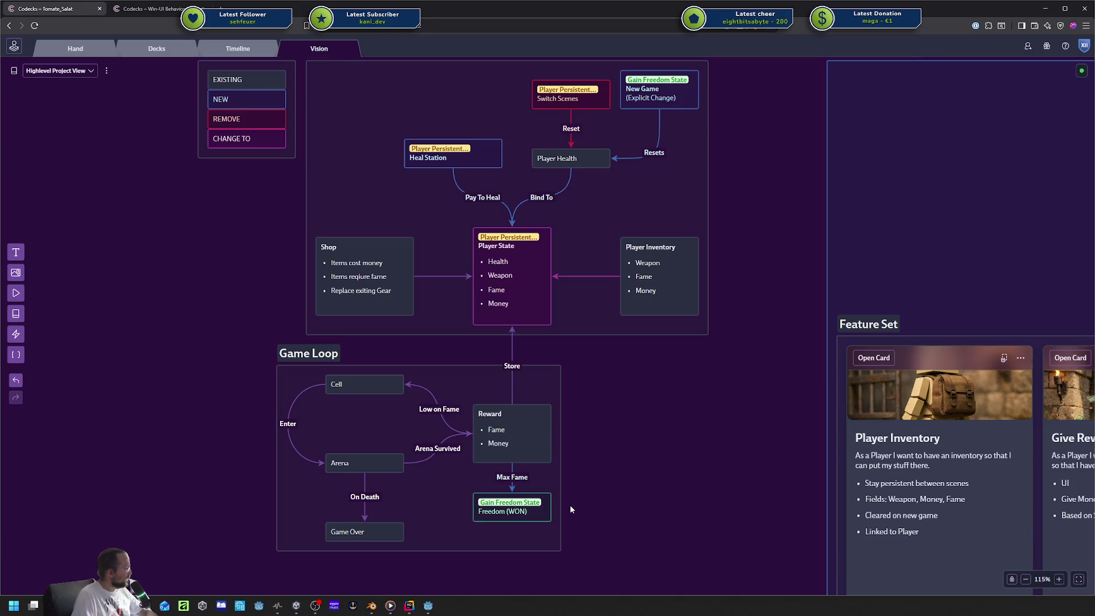
pyautogui.doubleClick(529, 514)
pyautogui.click(530, 517)
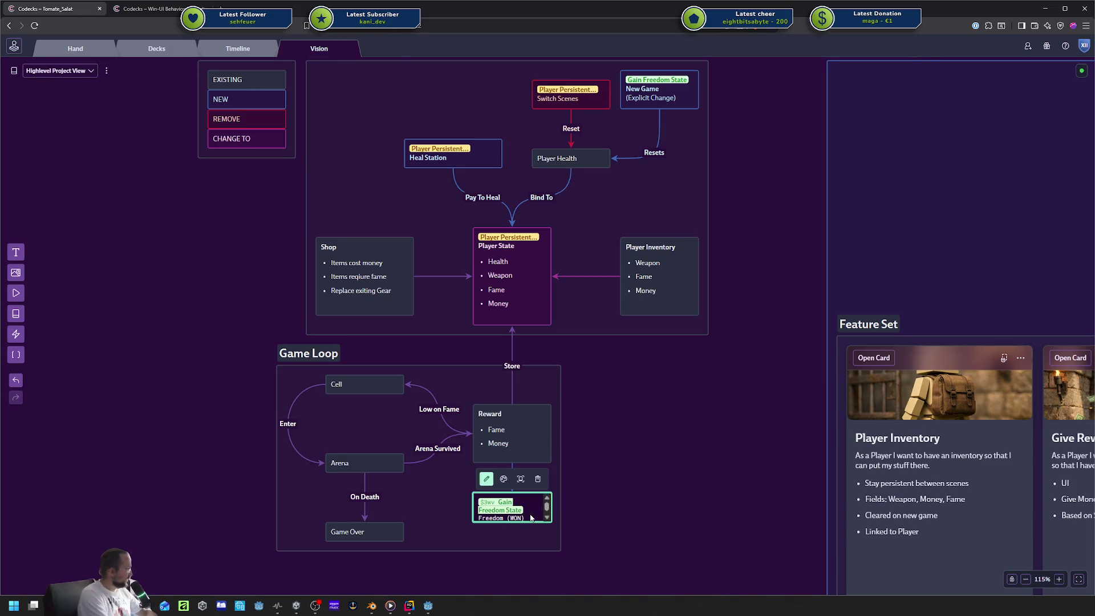
pyautogui.press('BackSpace')
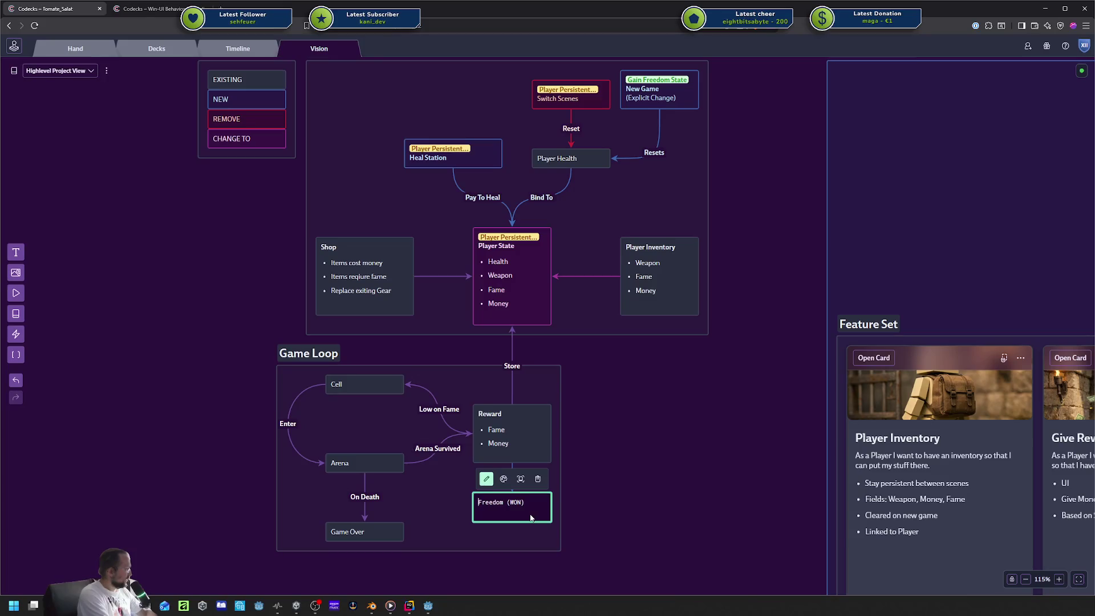
pyautogui.press('Escape')
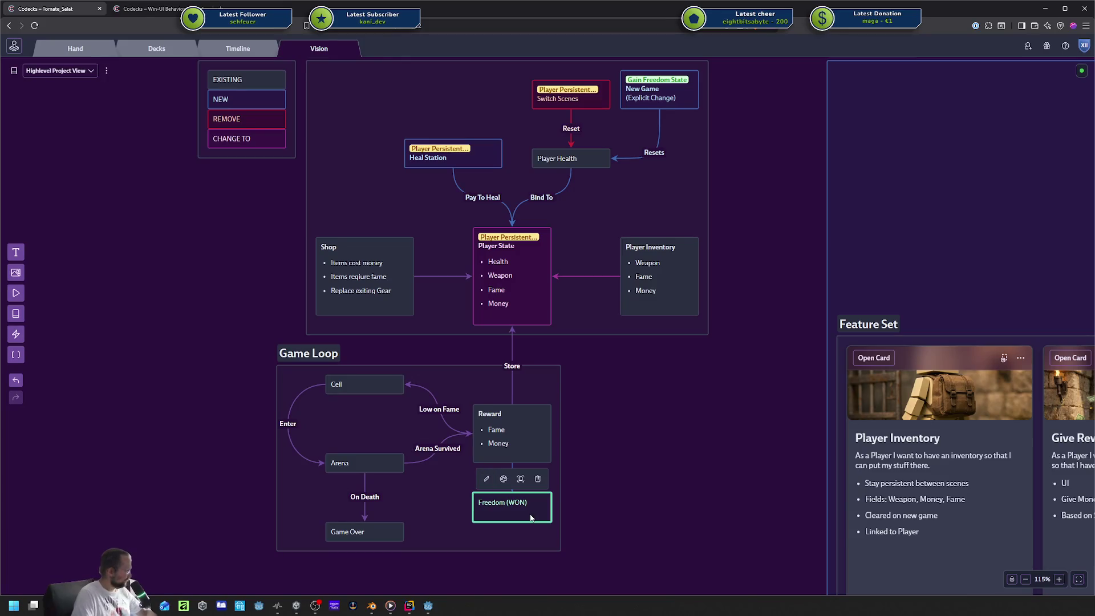
# Set the colour to None on the Freedom (WON) node and the Max Fame connection.
pyautogui.click(503, 479)
pyautogui.click(534, 443)
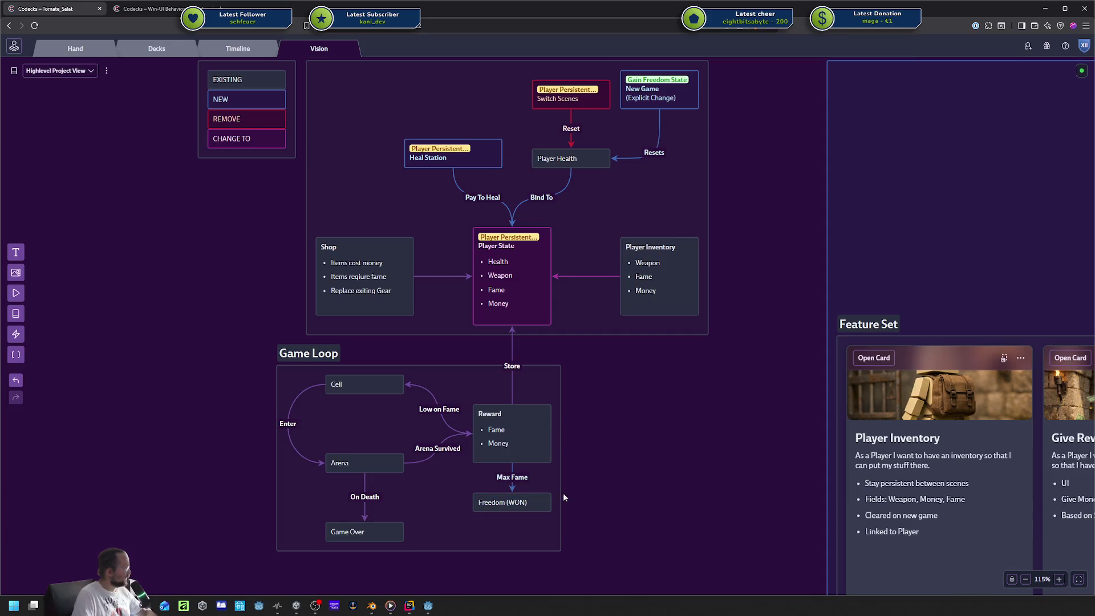
pyautogui.click(517, 486)
pyautogui.click(503, 448)
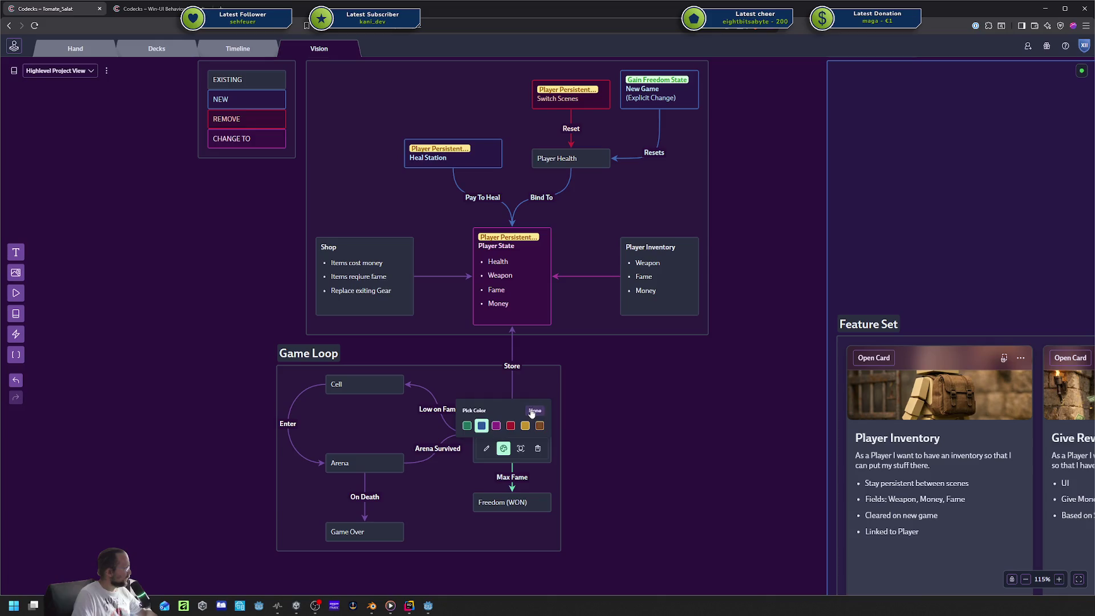
pyautogui.click(533, 410)
# Box-select the Active Milestone board and delete it.
pyautogui.scroll(3, 638, 456)
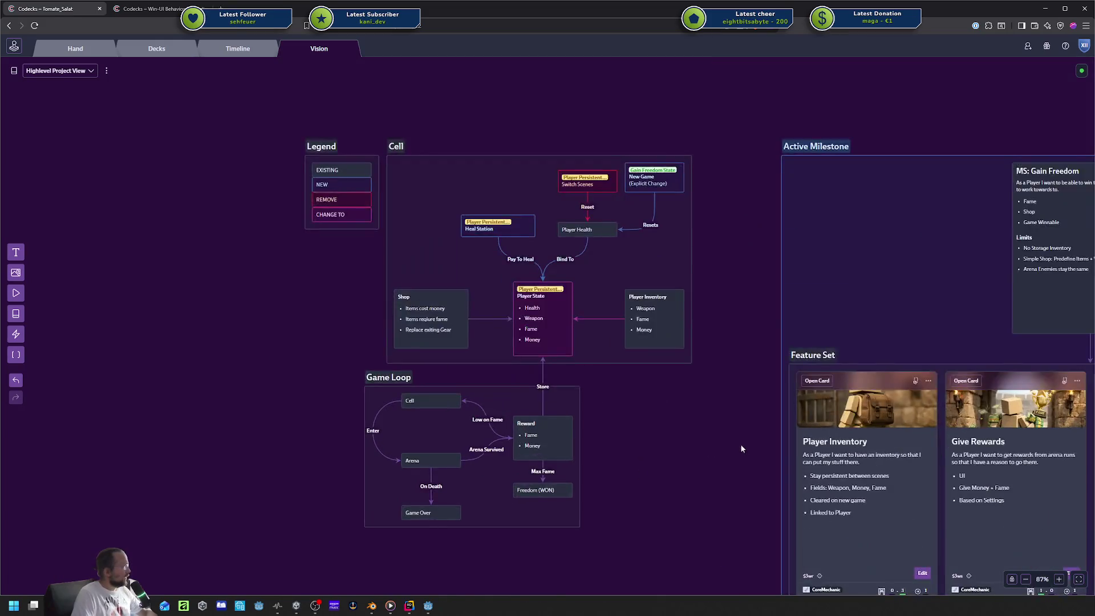
pyautogui.scroll(-5, 740, 444)
pyautogui.scroll(4, 689, 422)
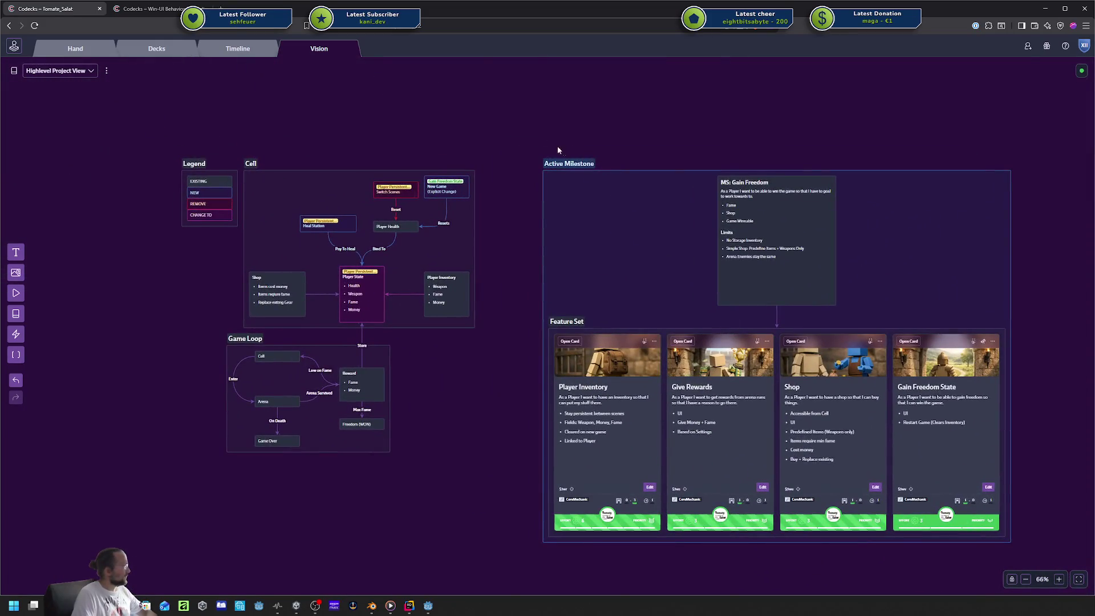
pyautogui.moveTo(533, 131)
pyautogui.mouseDown()
pyautogui.moveTo(1073, 592)
pyautogui.moveTo(1059, 581)
pyautogui.mouseUp()
pyautogui.press('Delete')
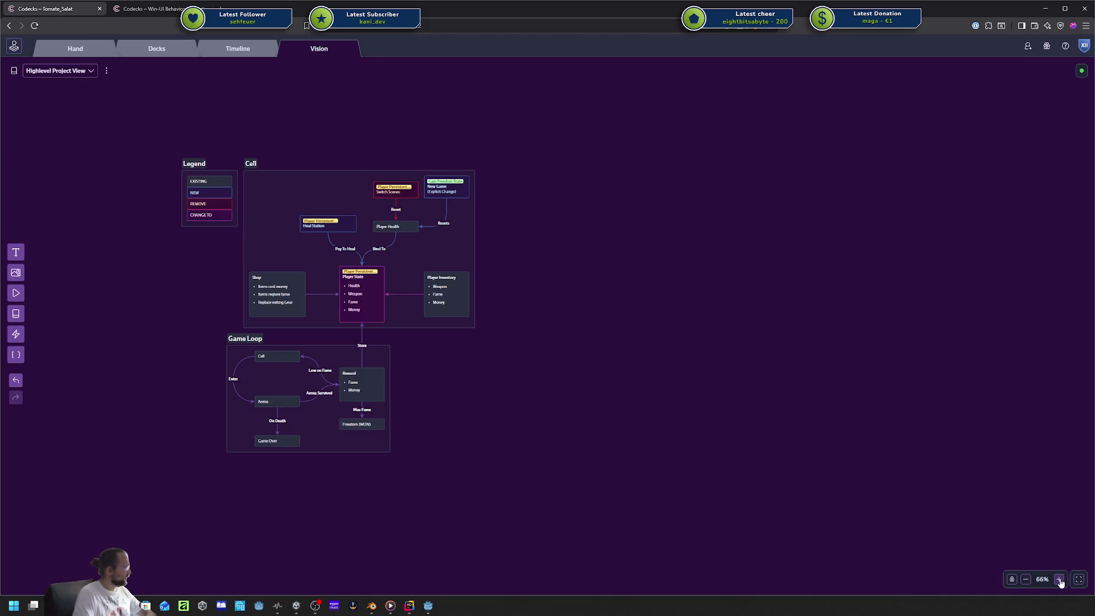
# Locate the New Game node and bring the whole Cell diagram into view.
pyautogui.scroll(5, 686, 396)
pyautogui.scroll(2, 697, 317)
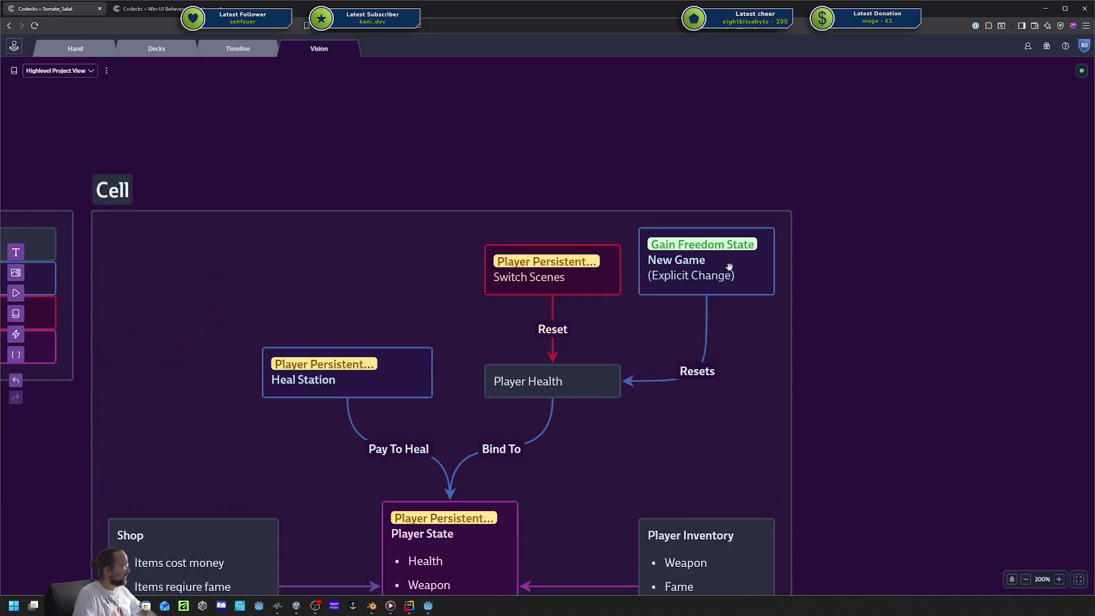
pyautogui.click(744, 265)
pyautogui.doubleClick(737, 267)
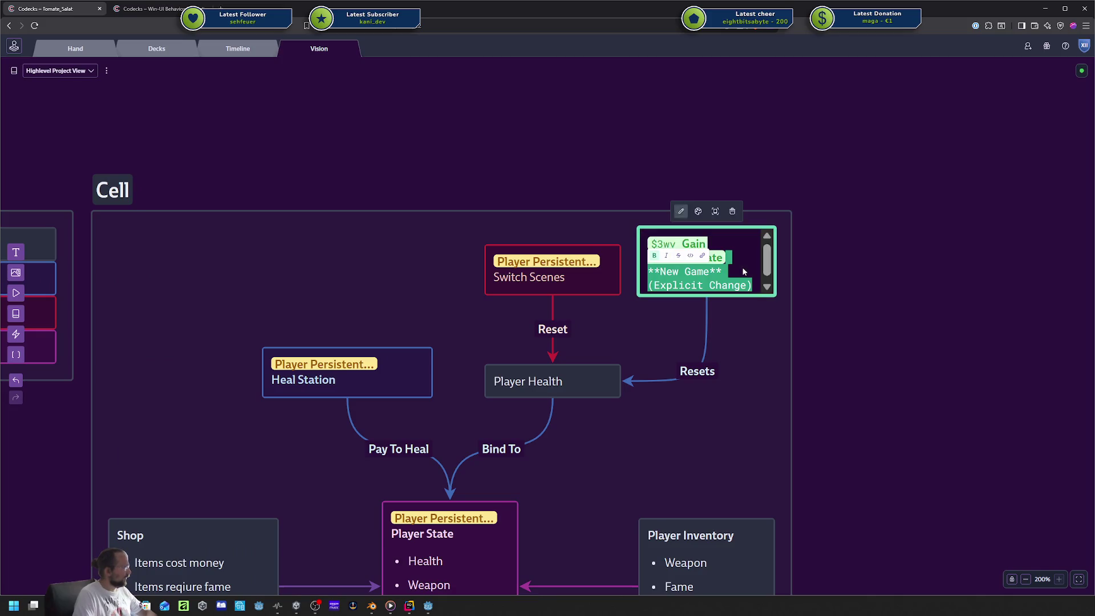
pyautogui.click(731, 245)
pyautogui.click(834, 325)
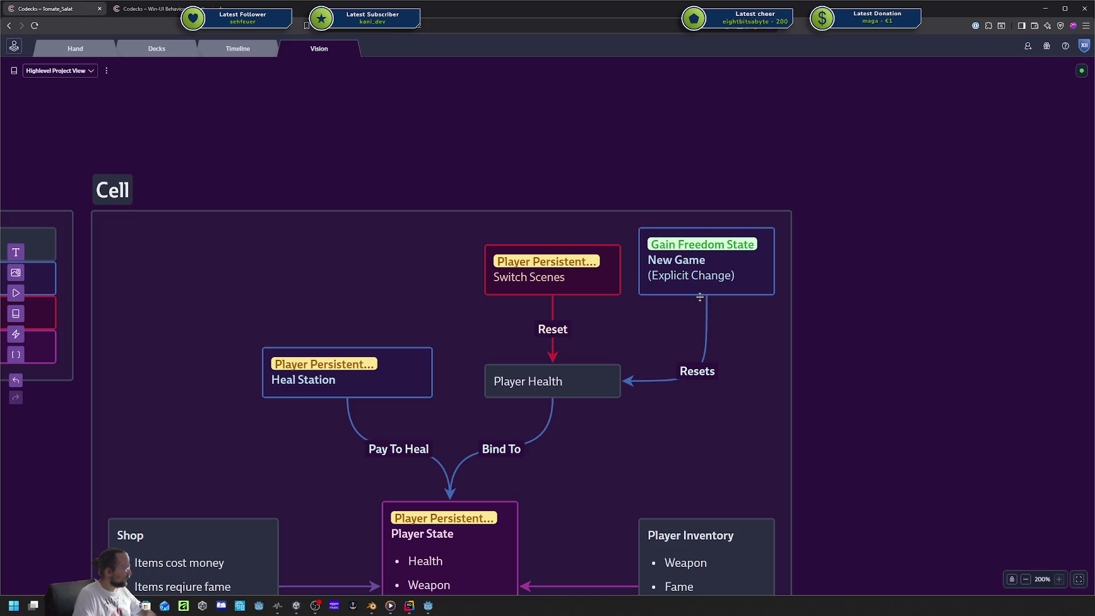
pyautogui.click(715, 271)
pyautogui.click(882, 307)
pyautogui.scroll(-5, 793, 356)
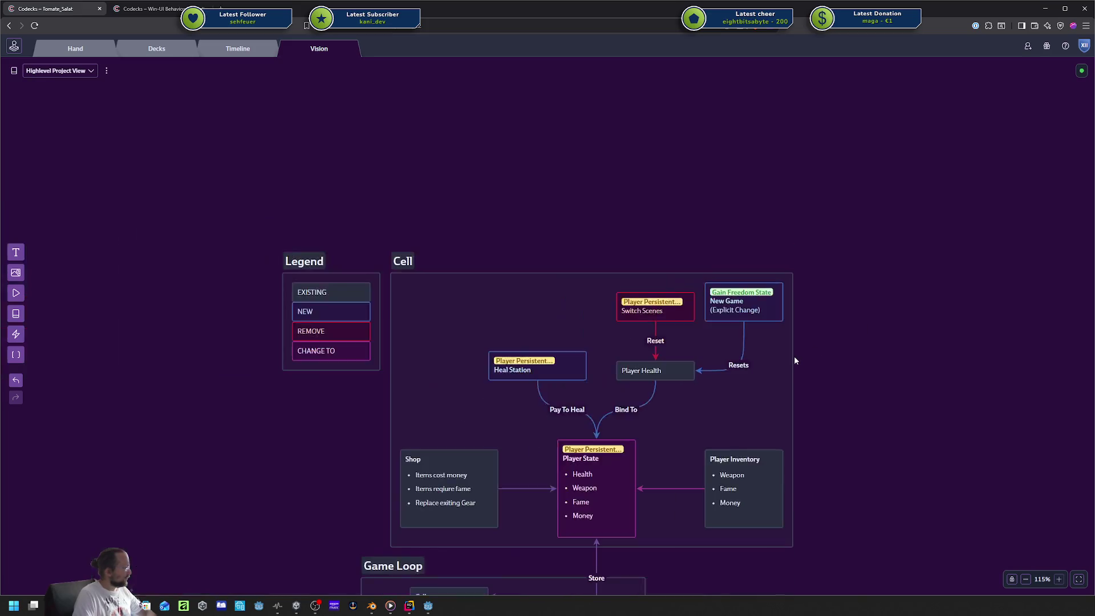
pyautogui.moveTo(721, 366); pyautogui.dragTo(781, 292)
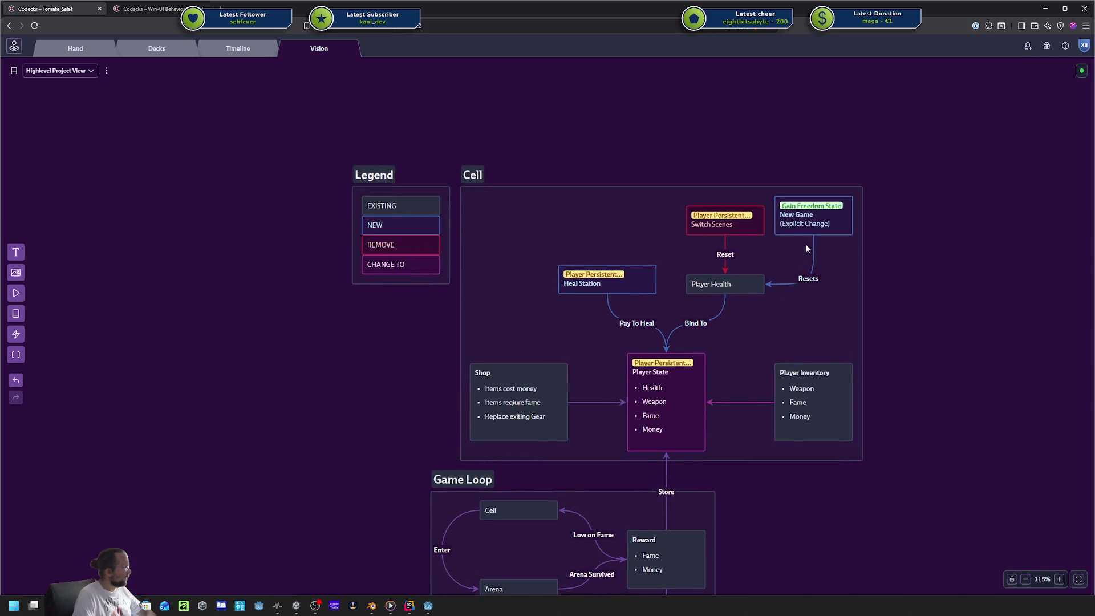
# Set the New Game node's colour to None, removing its blue highlight.
pyautogui.click(816, 221)
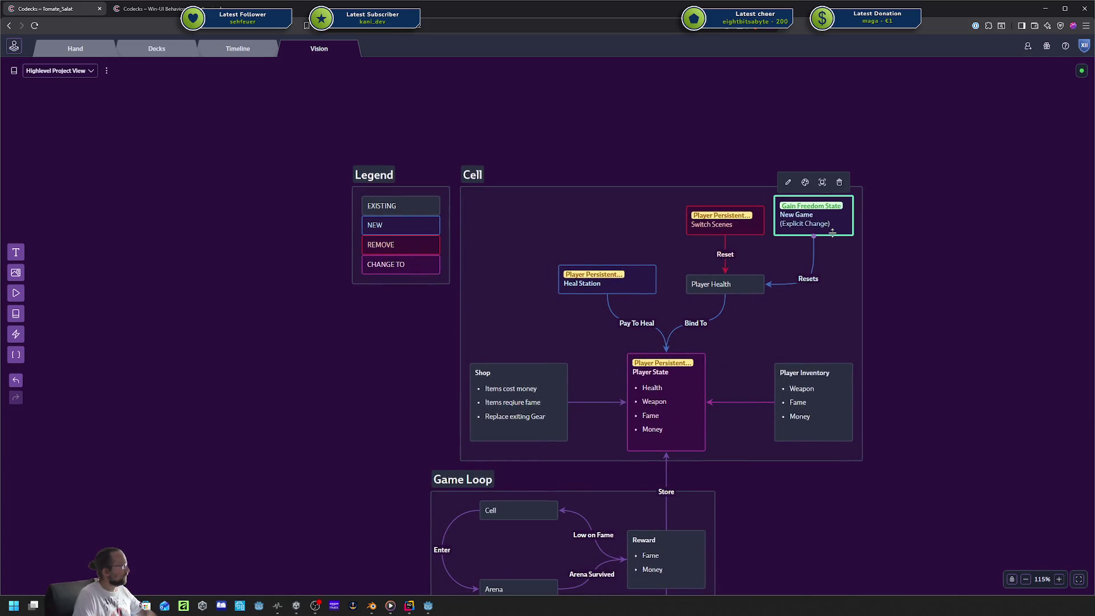
pyautogui.click(804, 184)
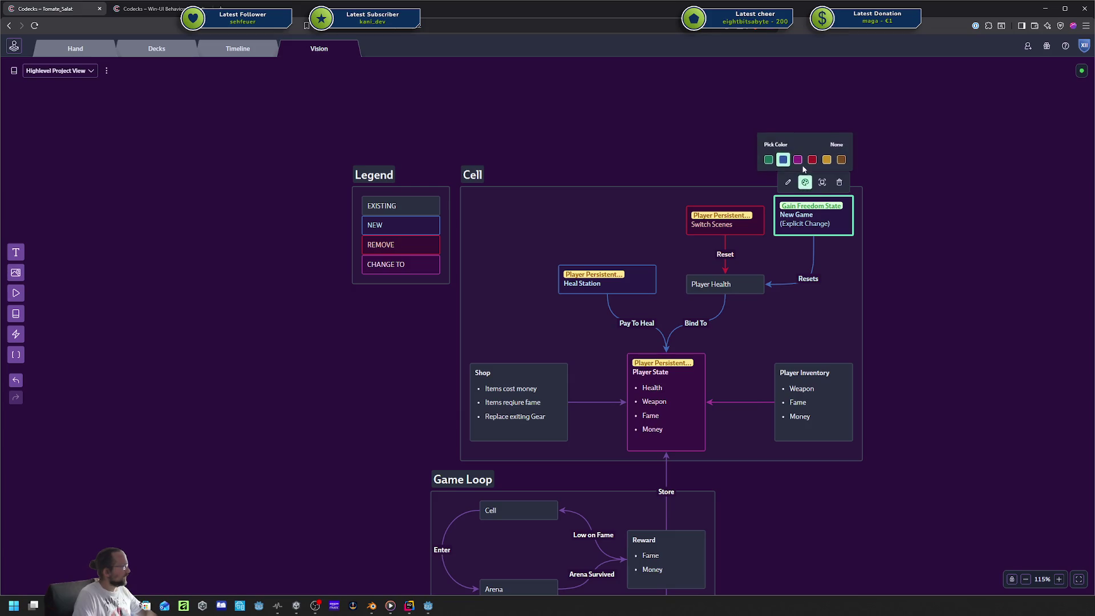
pyautogui.click(814, 249)
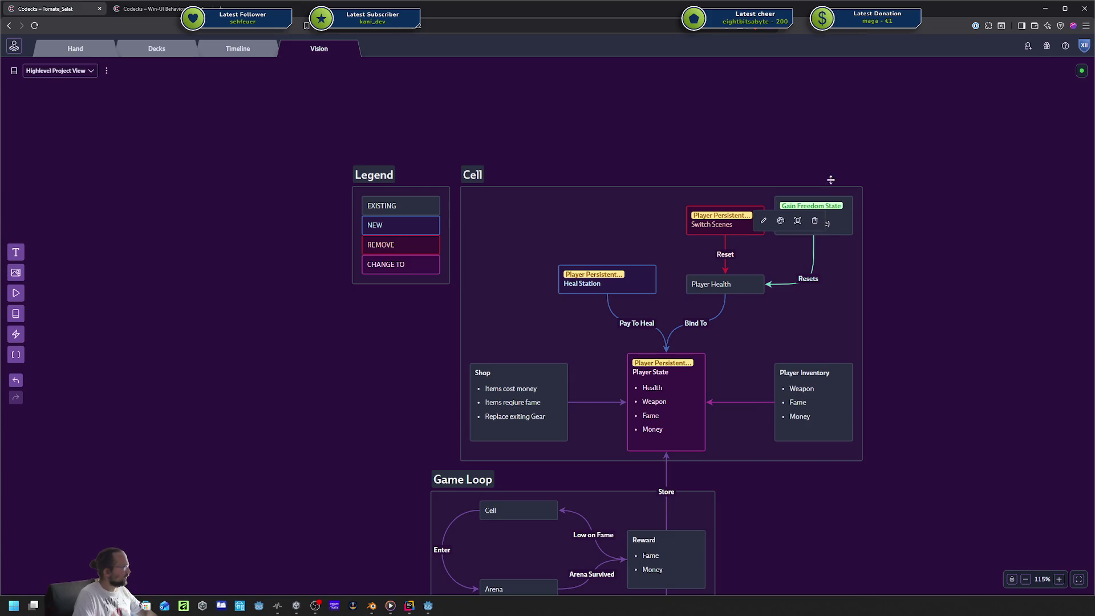
pyautogui.click(780, 221)
pyautogui.click(814, 189)
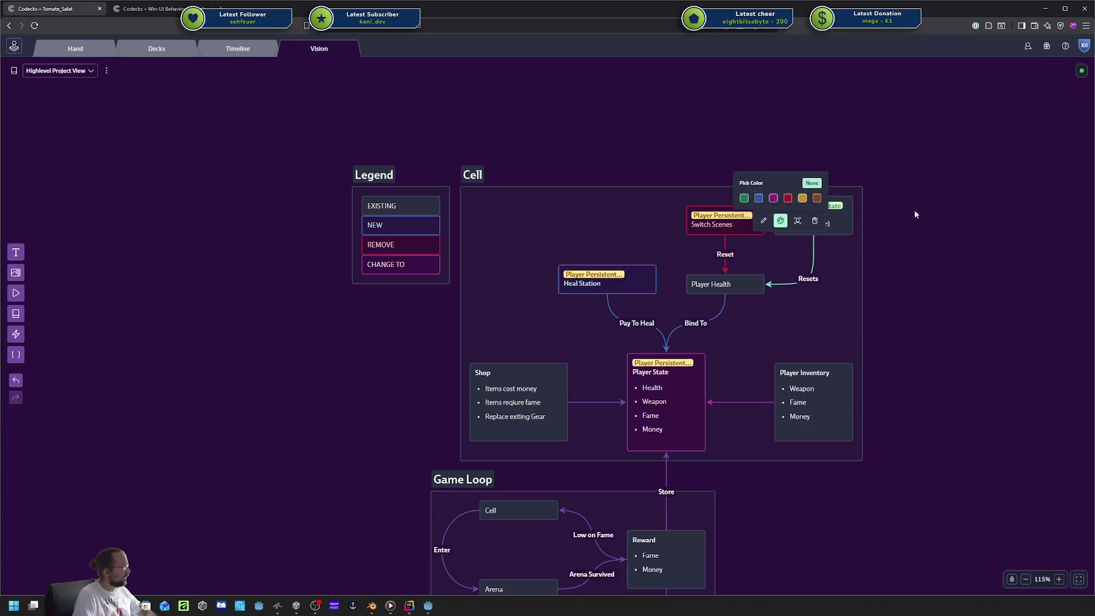
# Delete the Gain Freedom State line from New Game's text and shrink the node.
pyautogui.click(915, 213)
pyautogui.doubleClick(830, 229)
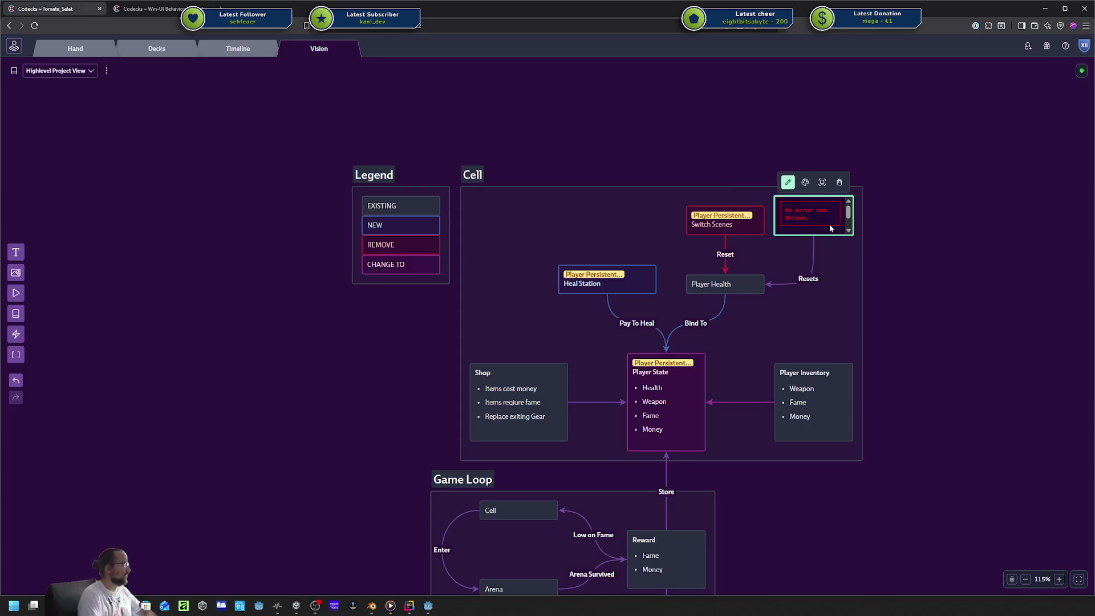
pyautogui.click(929, 229)
pyautogui.doubleClick(828, 219)
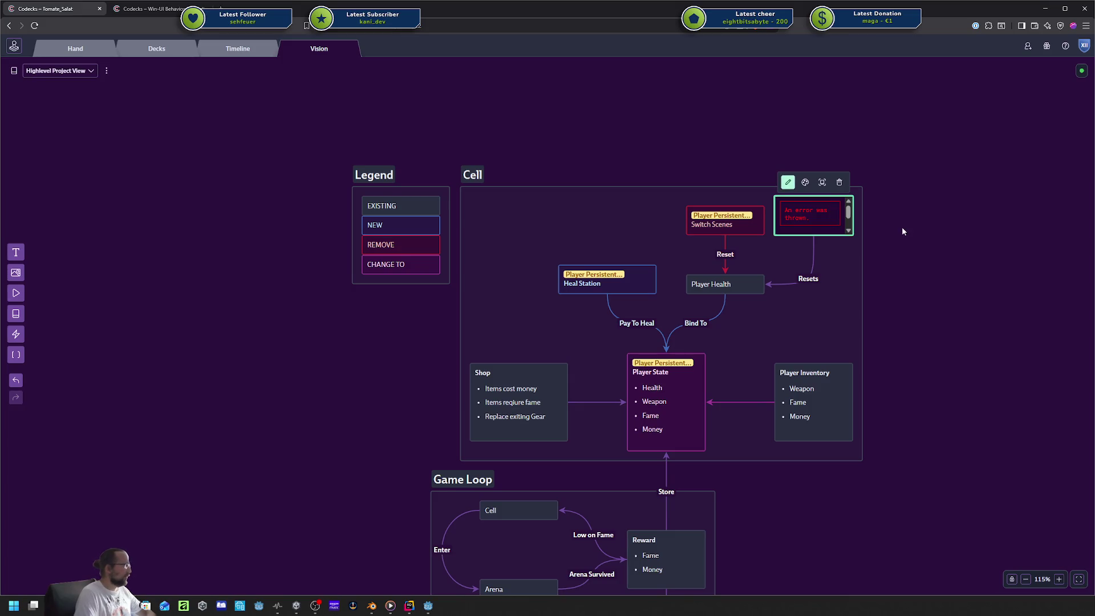
pyautogui.rightClick(902, 227)
pyautogui.scroll(-1, 879, 234)
pyautogui.tripleClick(834, 183)
pyautogui.click(833, 185)
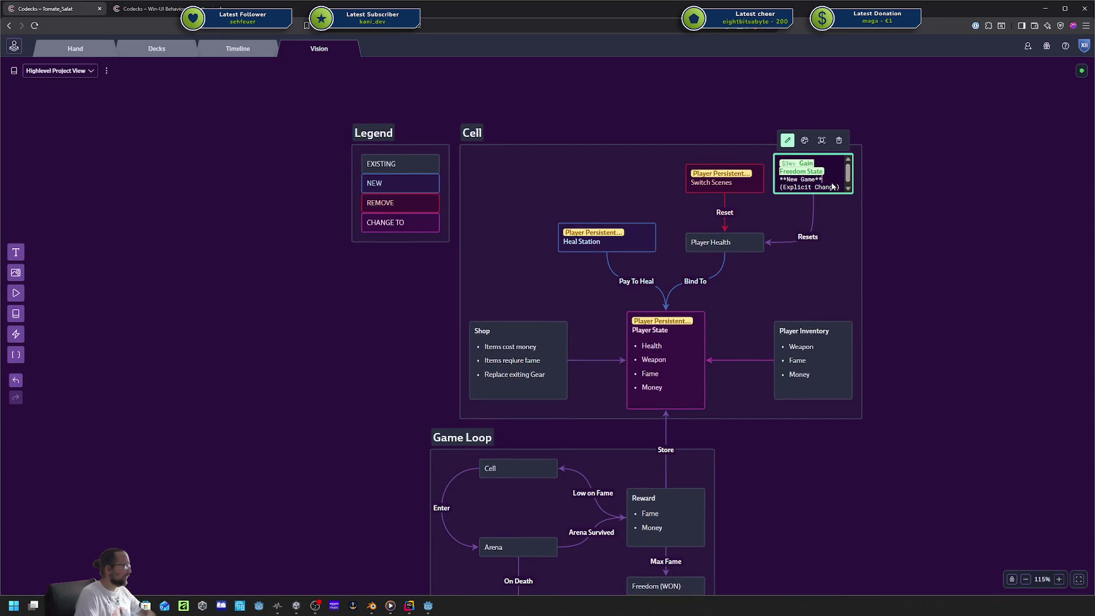
pyautogui.press('BackSpace')
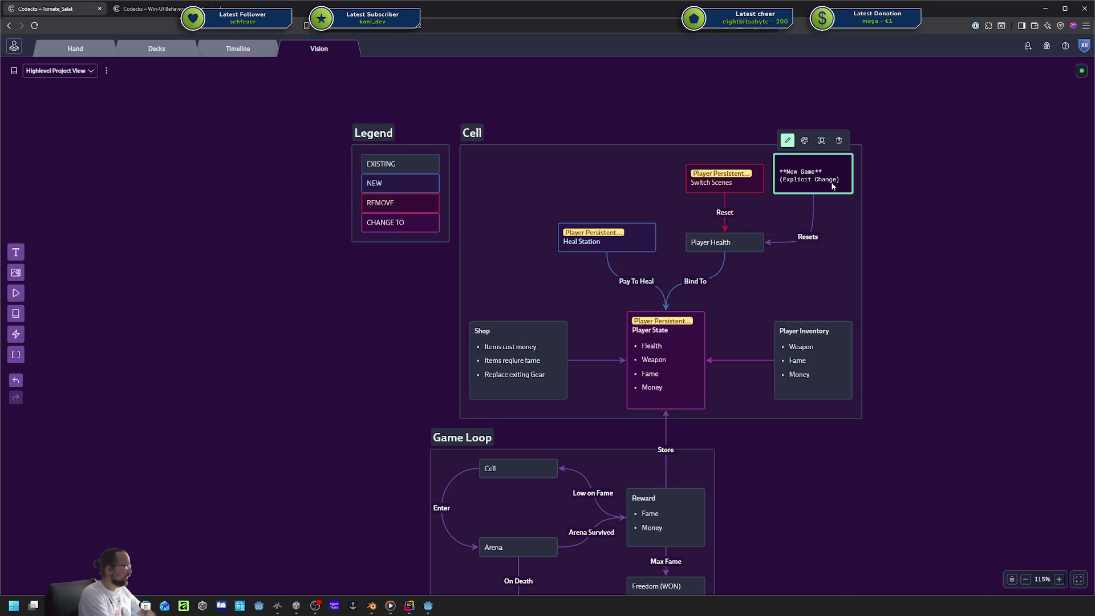
pyautogui.press('Escape')
pyautogui.click(903, 229)
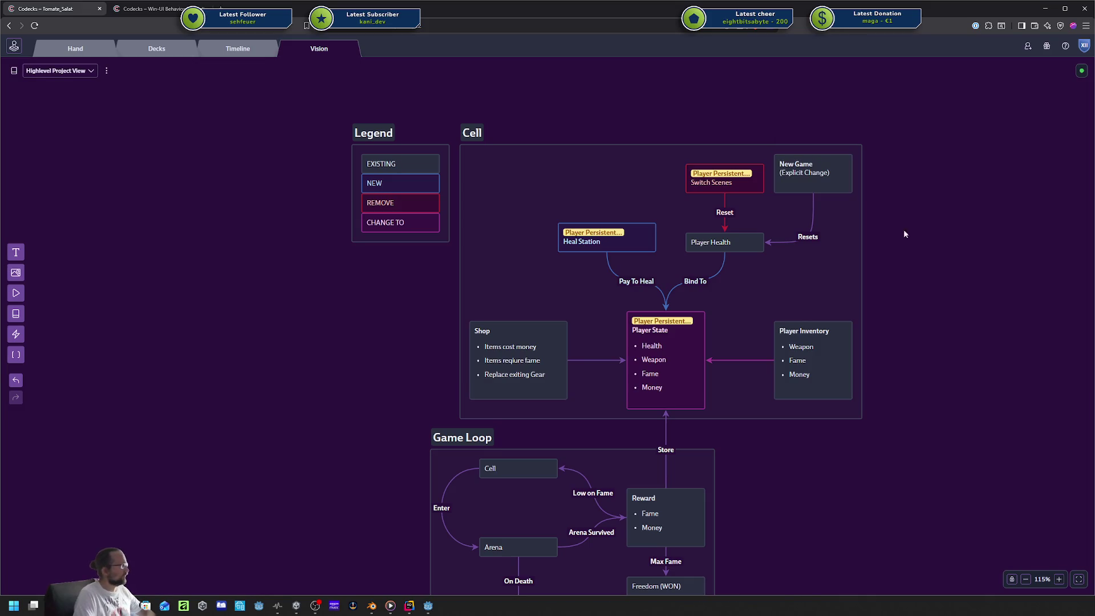
pyautogui.moveTo(807, 155); pyautogui.dragTo(807, 165)
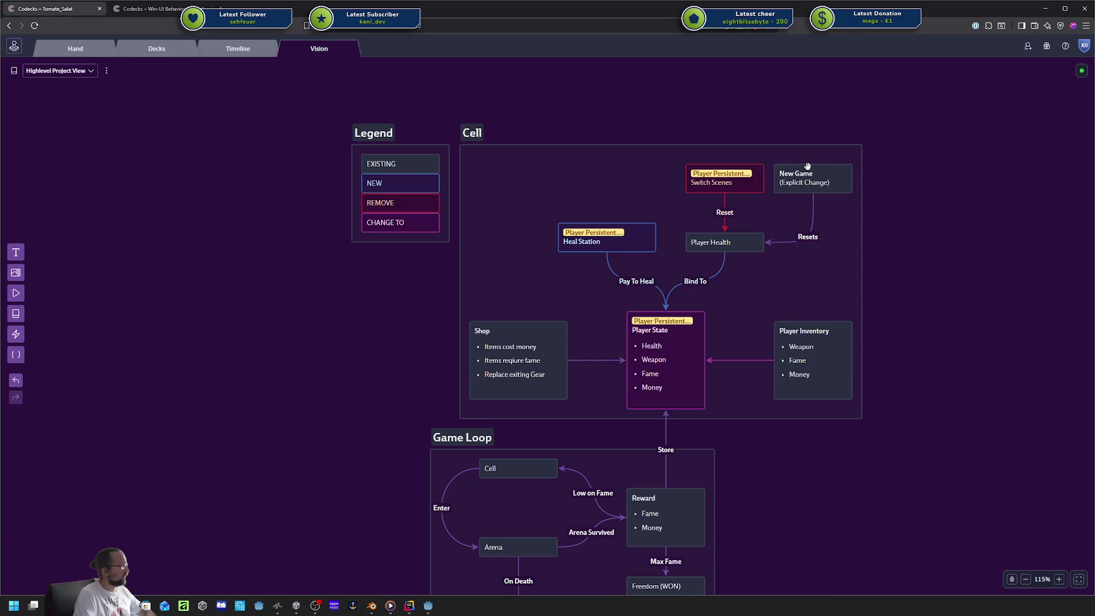
pyautogui.scroll(-1, 912, 259)
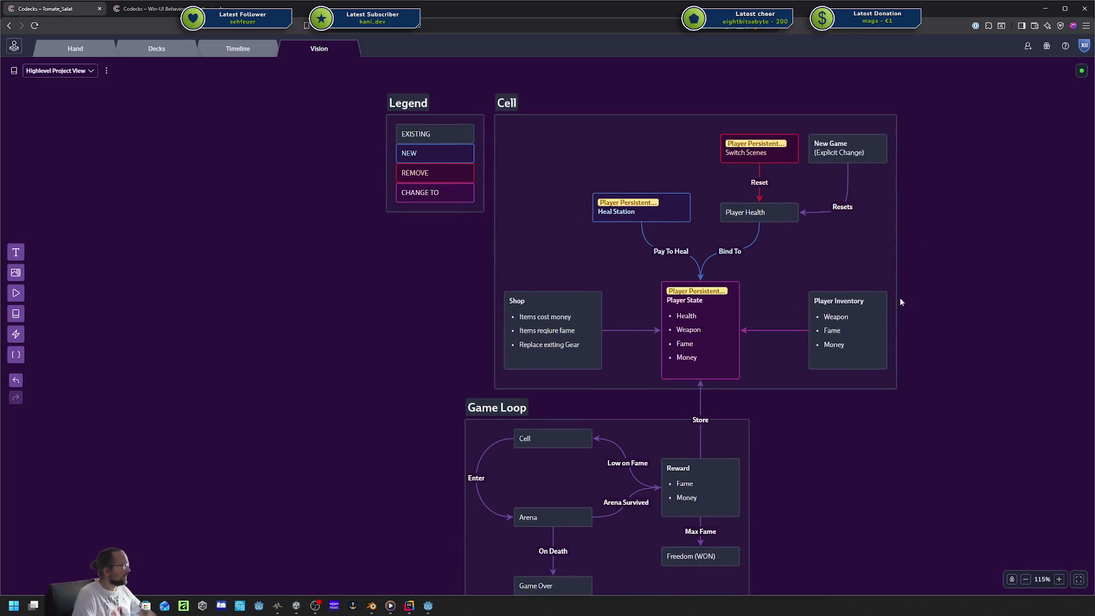
pyautogui.scroll(-2, 822, 271)
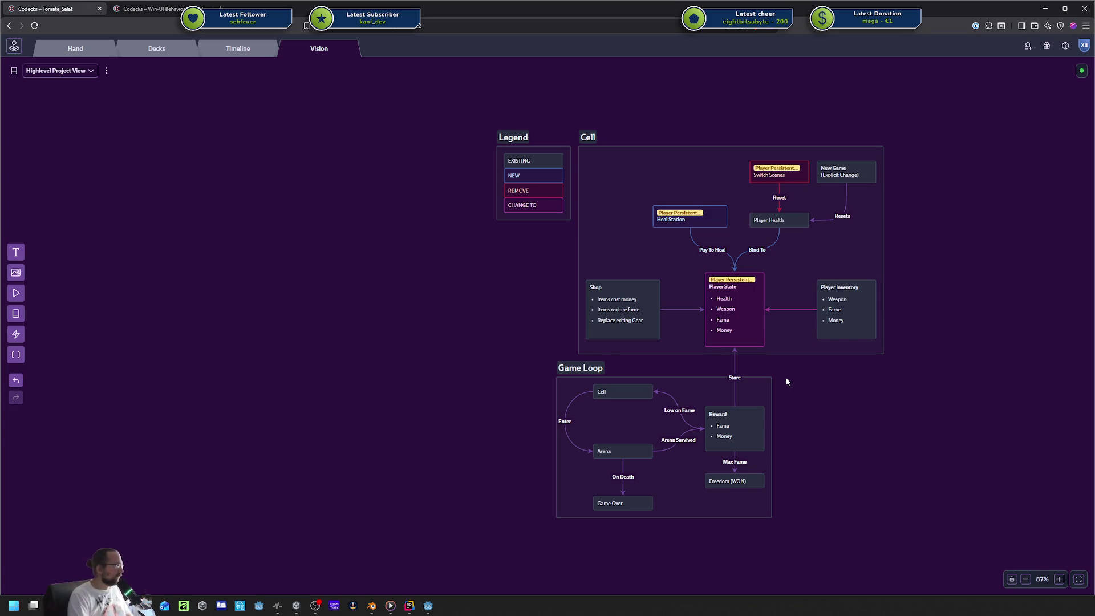
pyautogui.moveTo(513, 342); pyautogui.dragTo(809, 525)
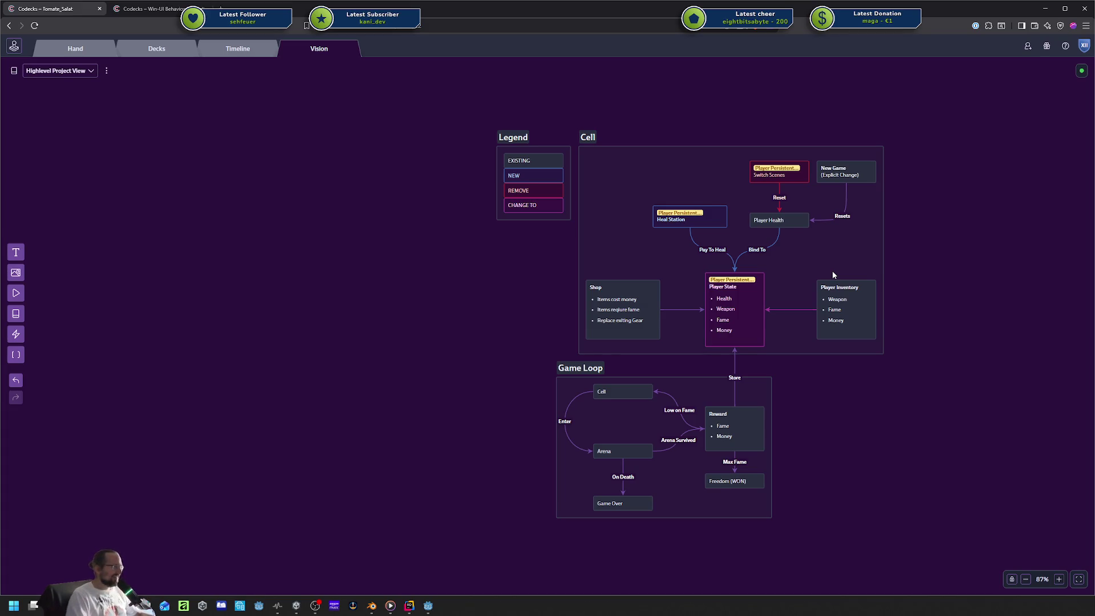
pyautogui.moveTo(937, 130)
pyautogui.mouseDown()
pyautogui.moveTo(557, 394)
pyautogui.moveTo(469, 552)
pyautogui.moveTo(454, 507)
pyautogui.mouseUp()
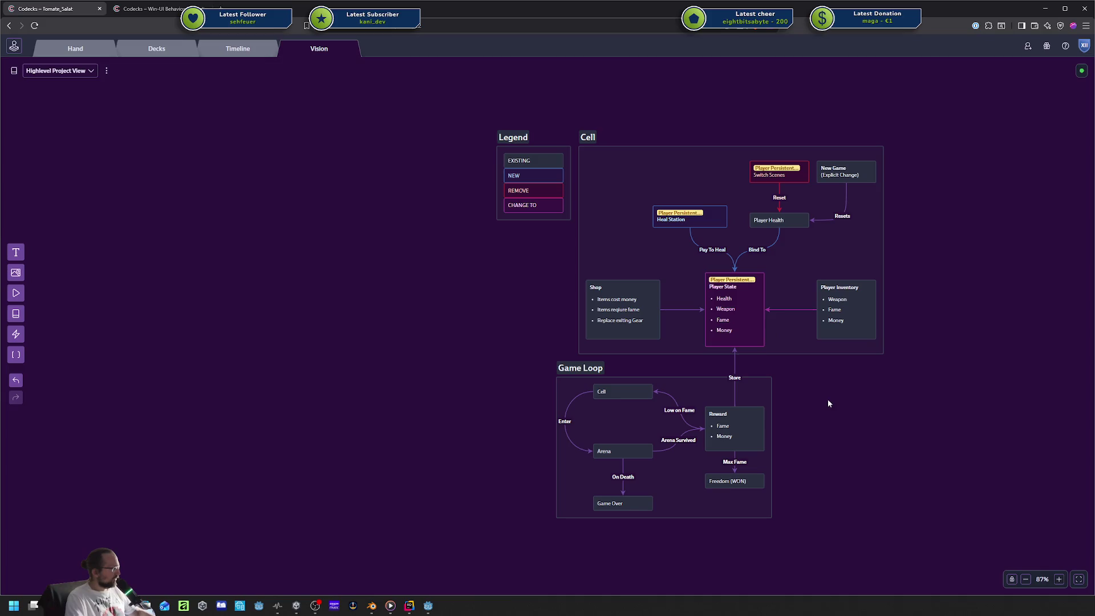
pyautogui.click(734, 436)
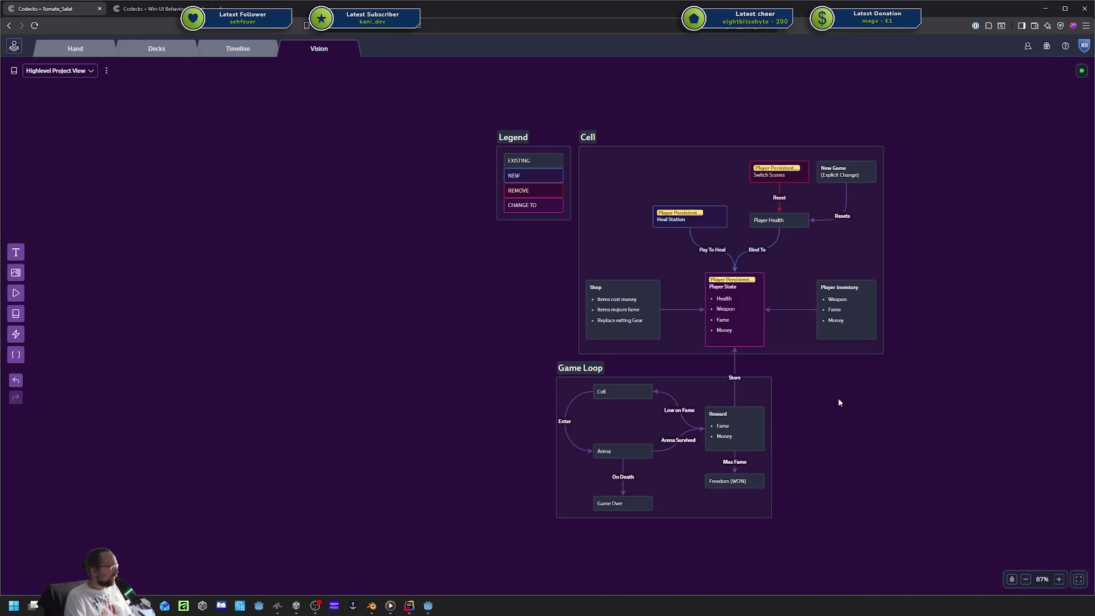
pyautogui.moveTo(807, 406); pyautogui.dragTo(876, 466)
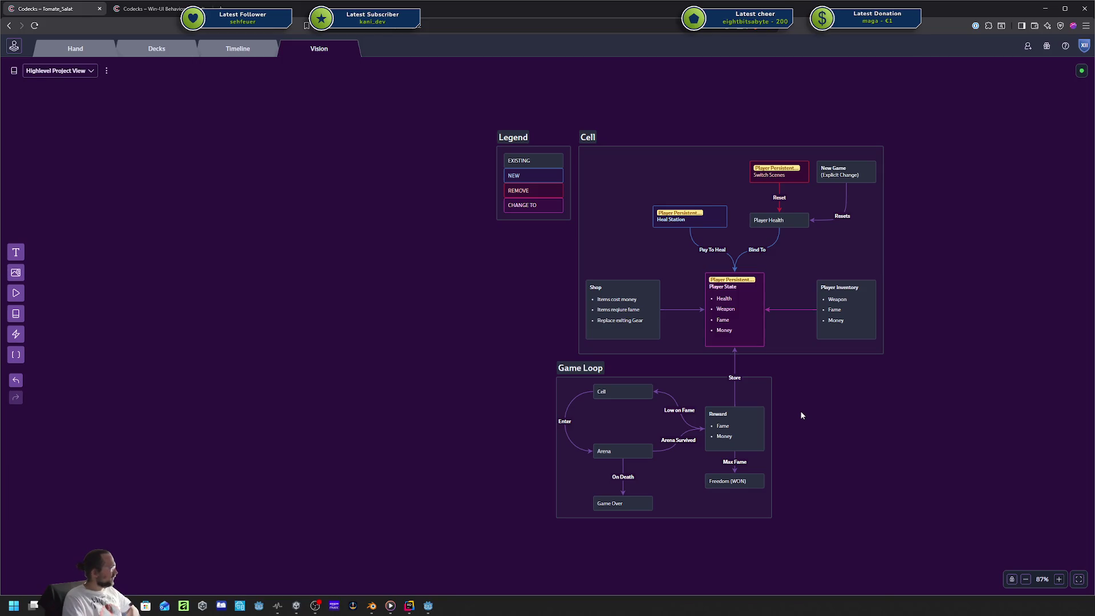
pyautogui.moveTo(800, 415)
pyautogui.mouseDown()
pyautogui.moveTo(829, 401)
pyautogui.moveTo(809, 421)
pyautogui.mouseUp()
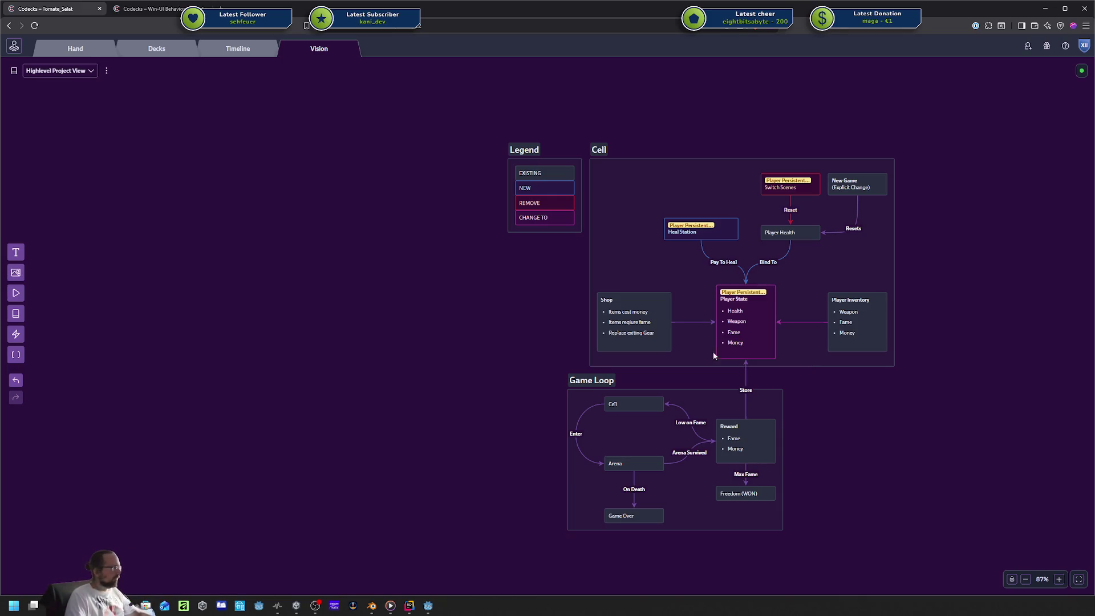
# Zoom the vision board canvas from 87% to 115%.
pyautogui.scroll(6, 840, 404)
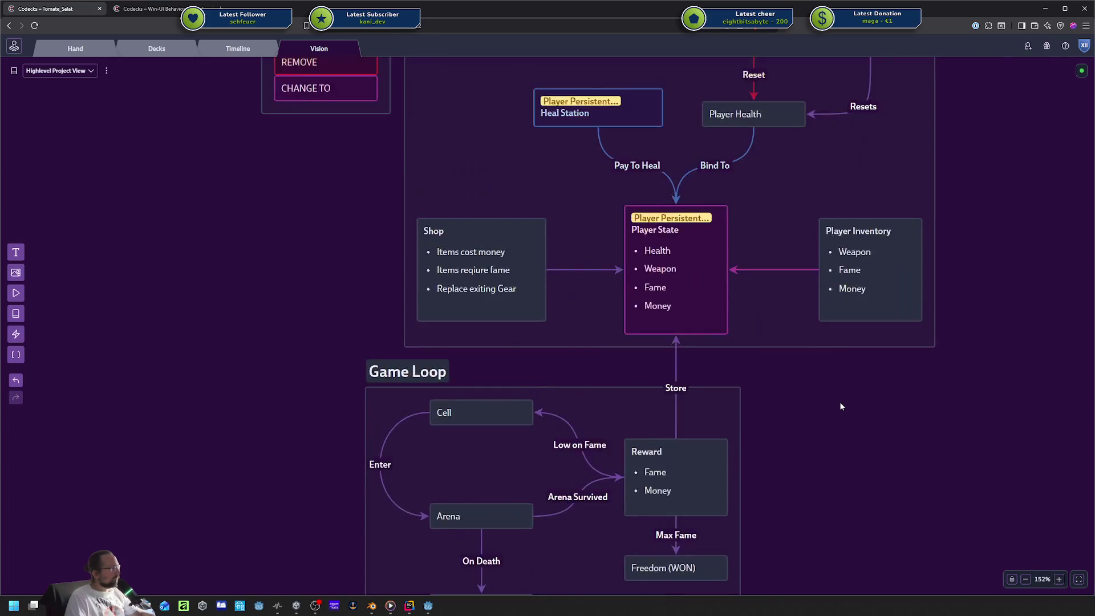
pyautogui.scroll(-3, 839, 404)
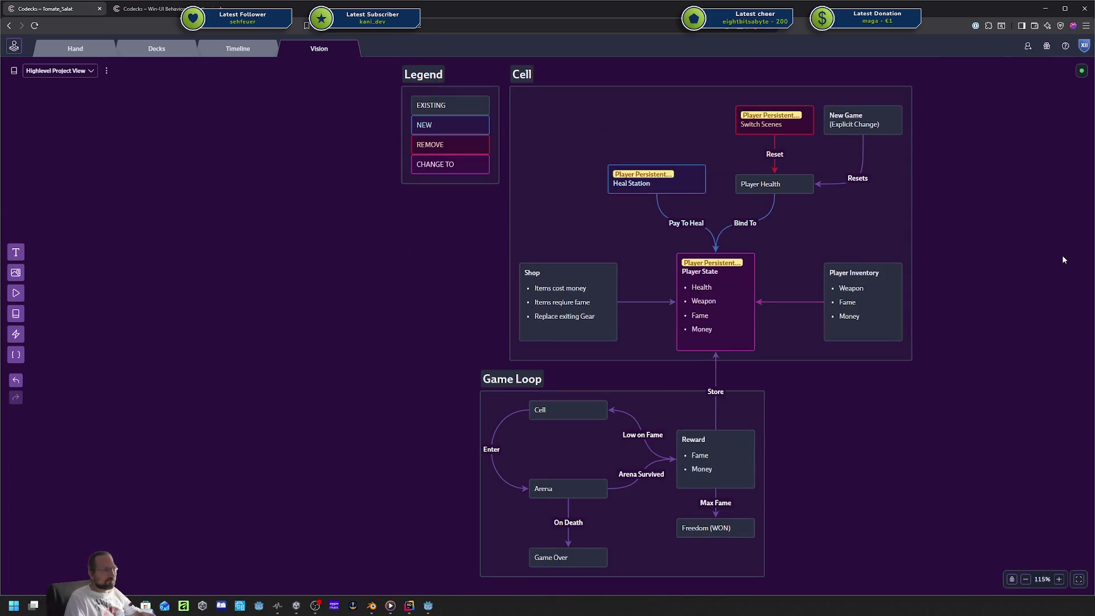